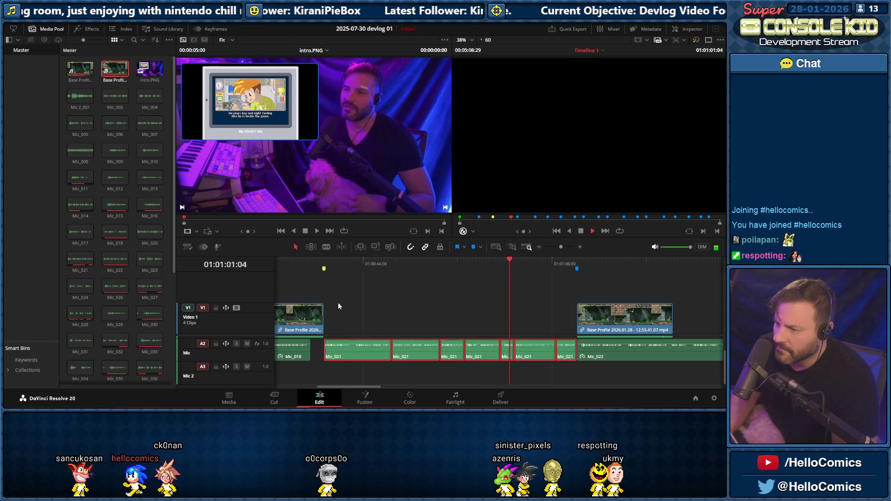
# Change the first Mic_021 narration clip's speed to 110% via Change Clip Speed
pyautogui.press('space')
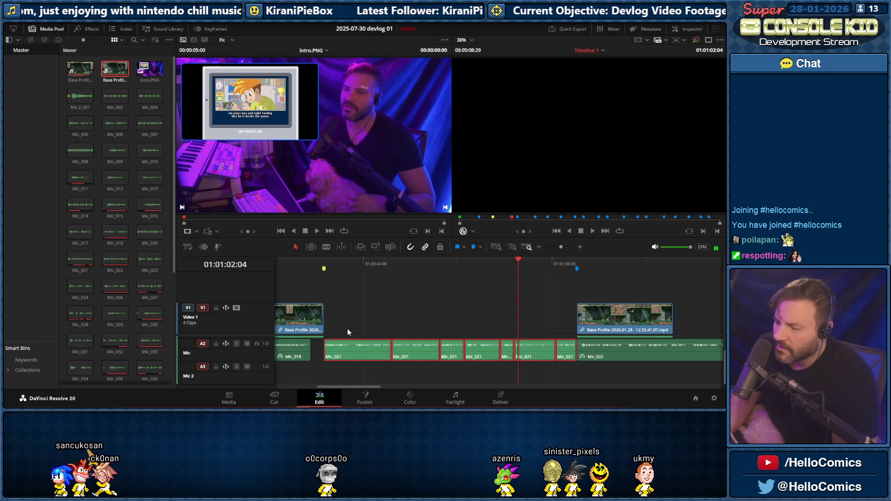
pyautogui.click(358, 342)
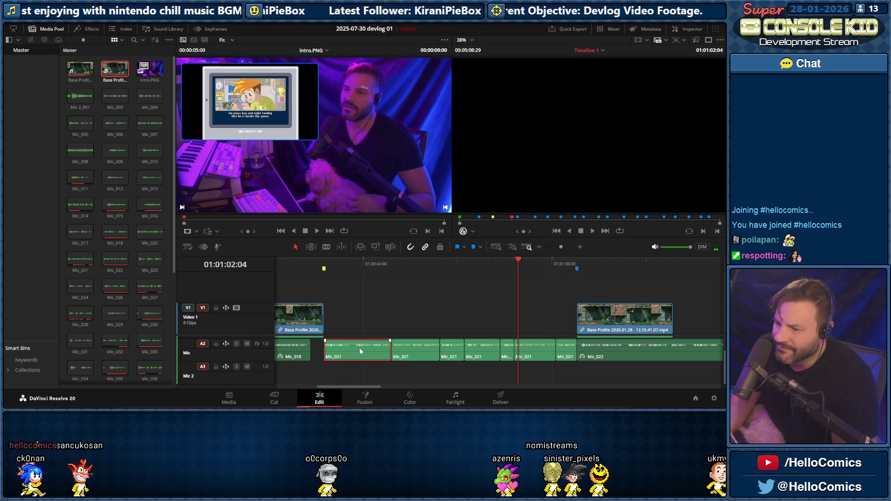
pyautogui.rightClick(359, 347)
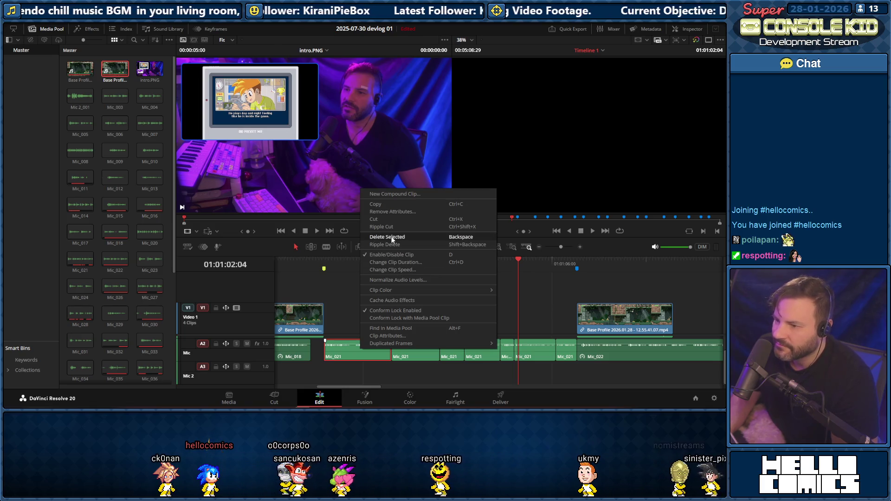
pyautogui.click(393, 271)
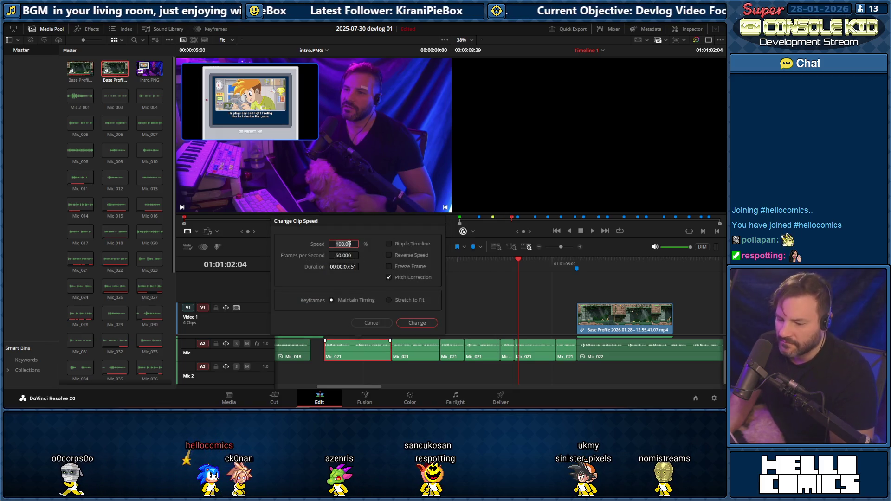
pyautogui.write('0')
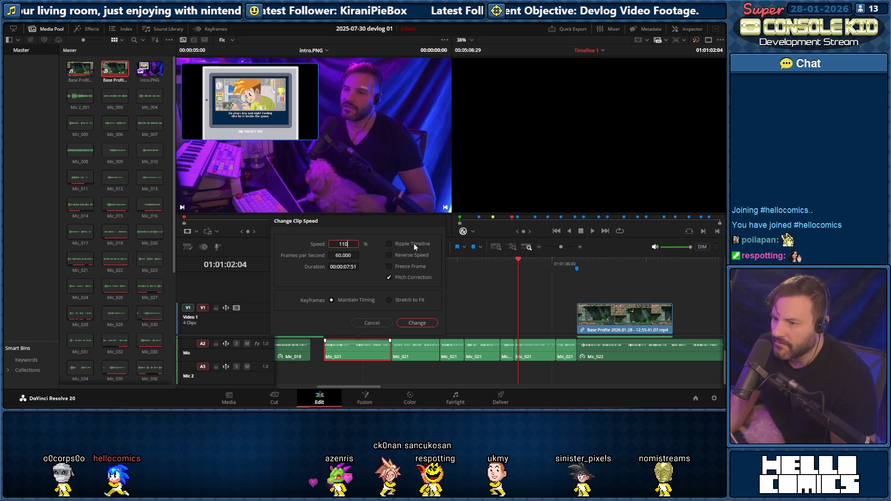
pyautogui.click(417, 324)
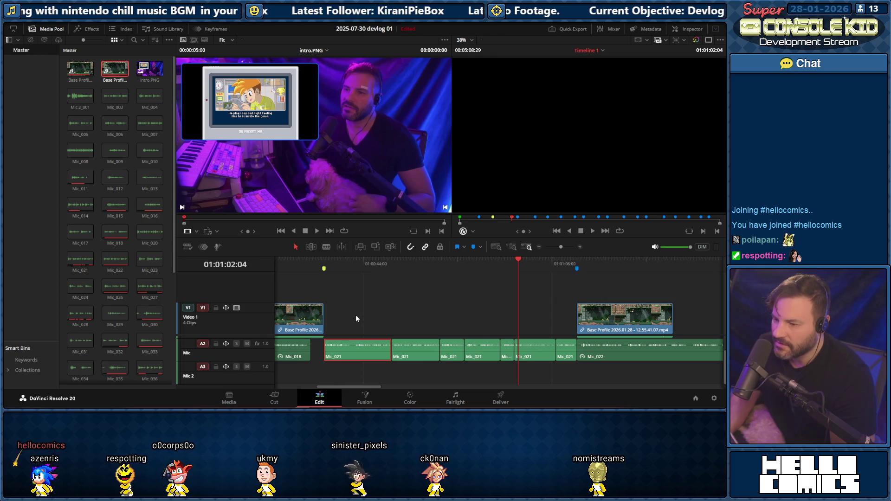
# Inspect the clip actions for the later Mic_021 narration clips without changing anything
pyautogui.rightClick(556, 370)
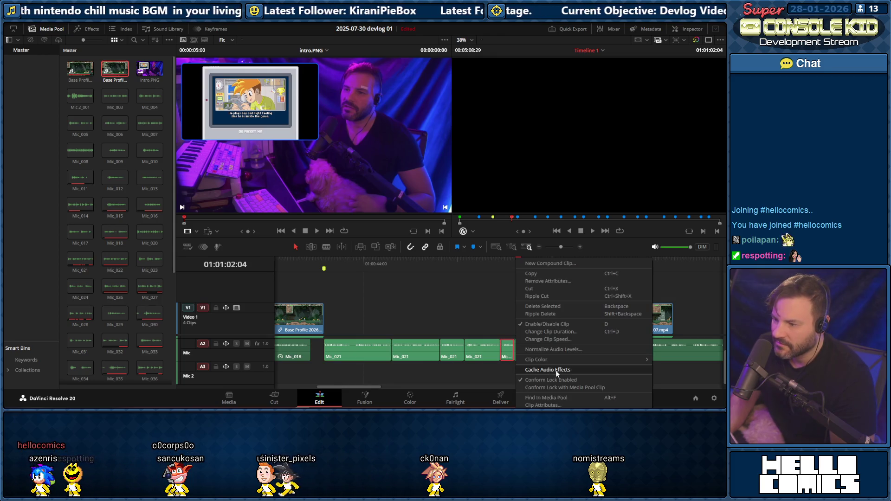
pyautogui.click(565, 376)
pyautogui.moveTo(565, 380); pyautogui.dragTo(342, 349)
pyautogui.rightClick(349, 346)
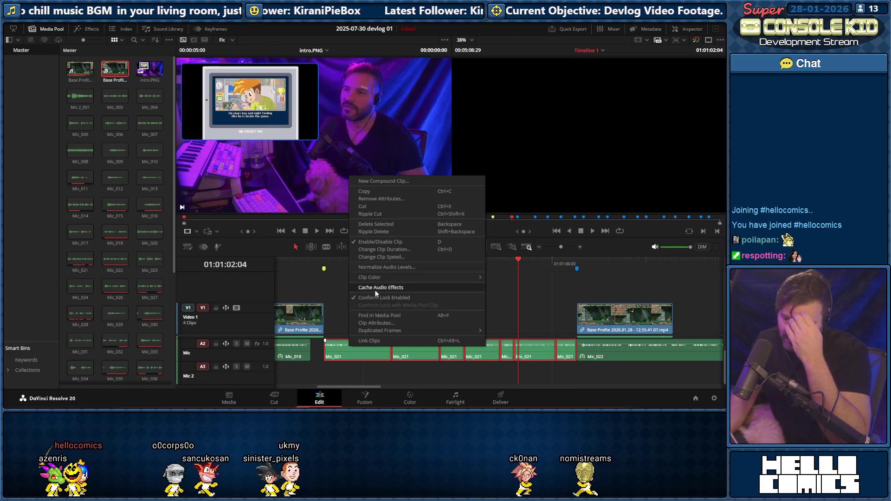
pyautogui.click(324, 291)
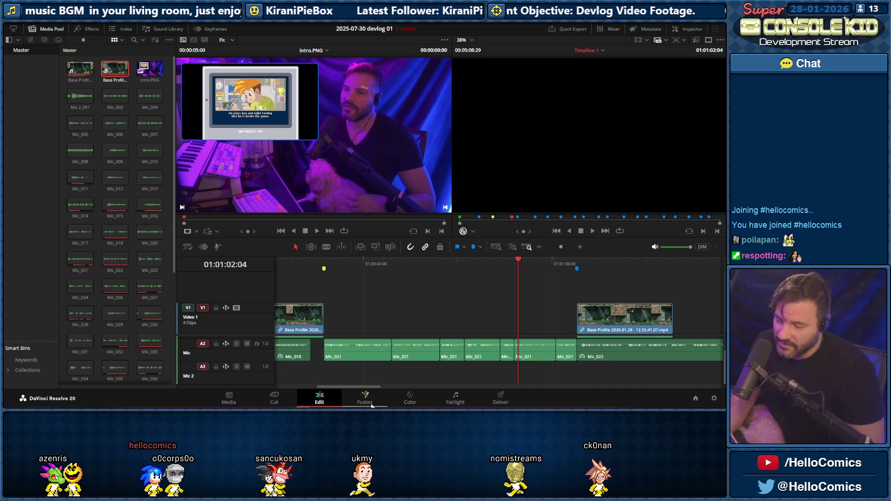
pyautogui.moveTo(357, 387)
pyautogui.mouseDown()
pyautogui.moveTo(439, 391)
pyautogui.moveTo(356, 379)
pyautogui.mouseUp()
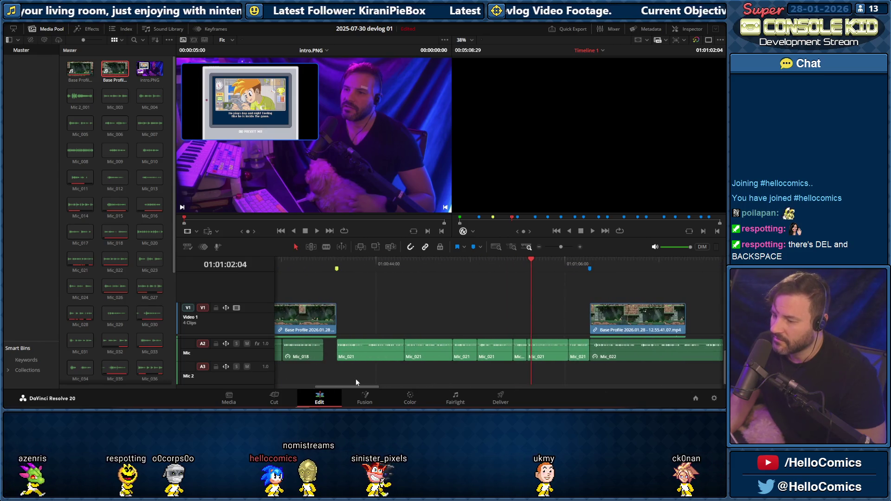
# Nudge the Mic_021 clip's edit point to close the gap and play back the result
pyautogui.click(369, 350)
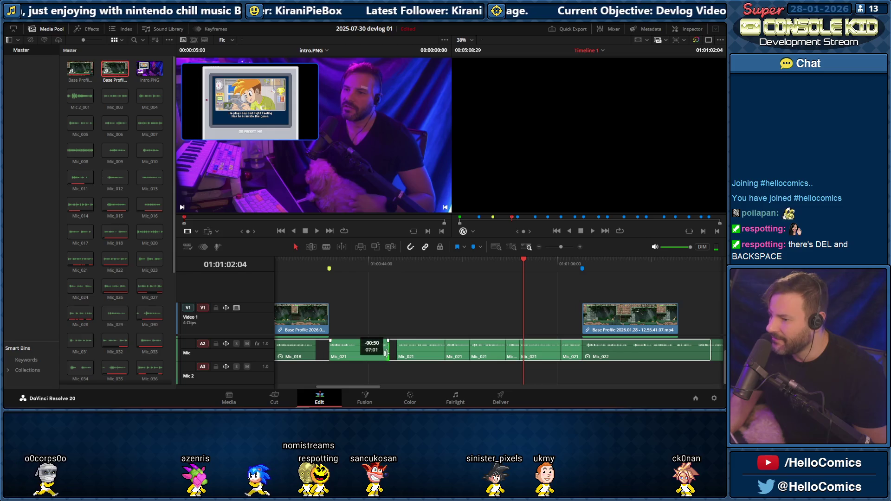
pyautogui.press('.')
pyautogui.press('.')
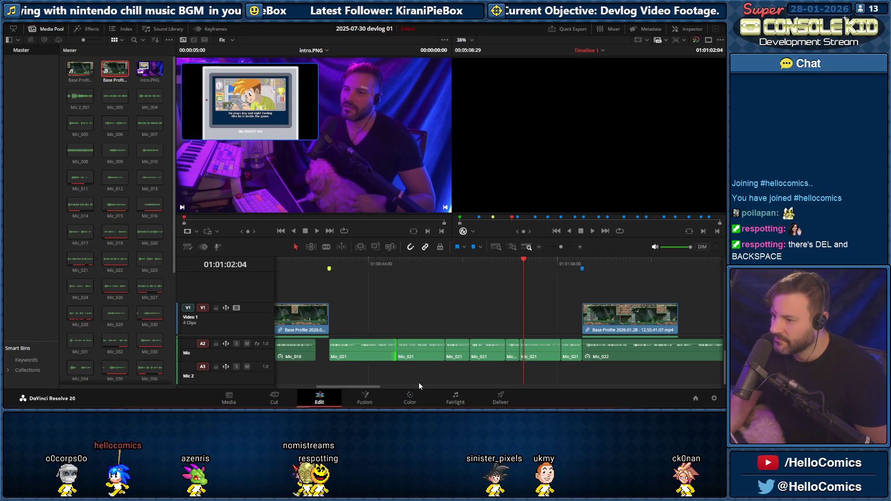
pyautogui.moveTo(396, 351)
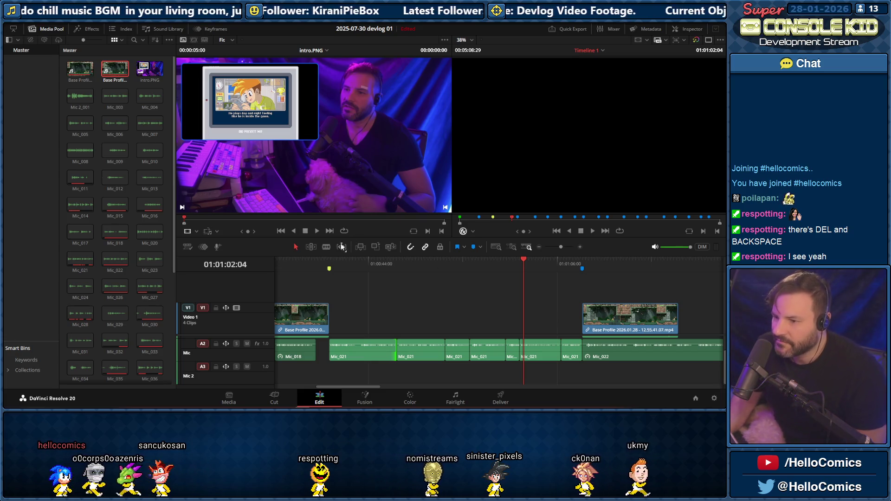
pyautogui.click(328, 263)
pyautogui.press('space')
pyautogui.press('space')
pyautogui.moveTo(366, 386)
pyautogui.mouseDown()
pyautogui.moveTo(340, 389)
pyautogui.moveTo(365, 389)
pyautogui.moveTo(352, 392)
pyautogui.mouseUp()
# Redo the last undone narration clip edit from the Edit menu
pyautogui.click(80, 14)
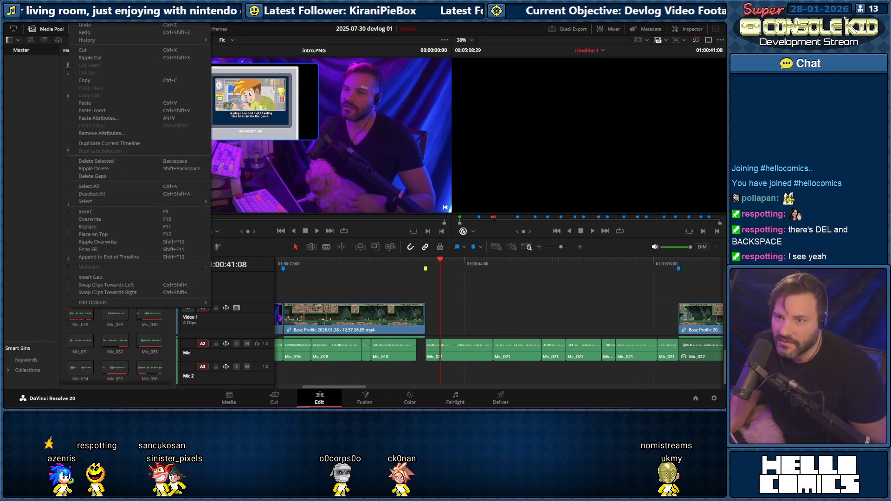
pyautogui.click(82, 33)
pyautogui.click(80, 15)
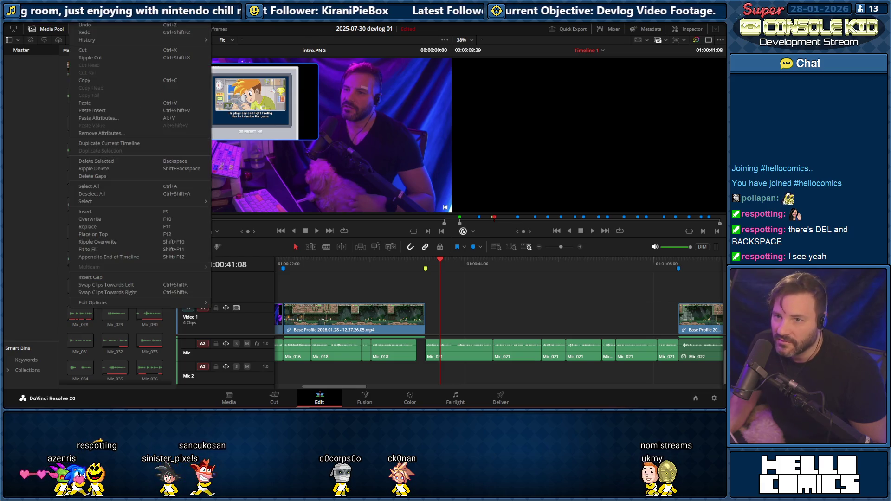
pyautogui.click(82, 33)
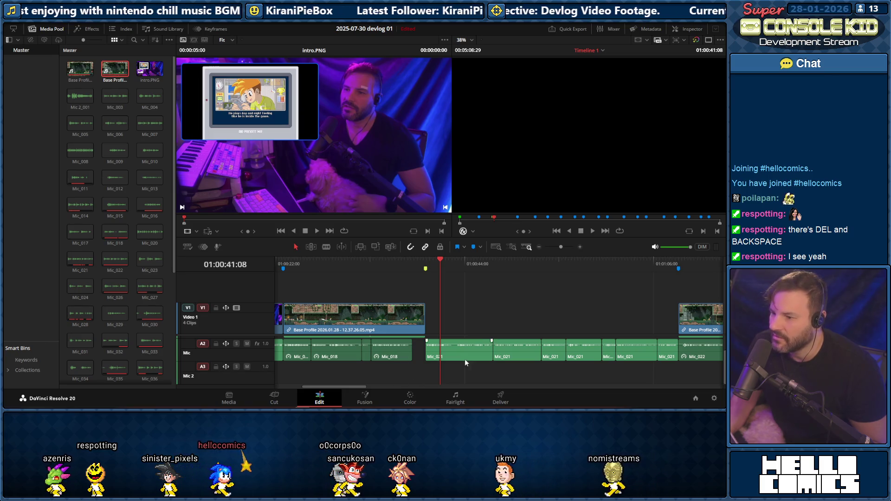
pyautogui.moveTo(350, 388)
pyautogui.mouseDown()
pyautogui.moveTo(416, 389)
pyautogui.moveTo(367, 388)
pyautogui.mouseUp()
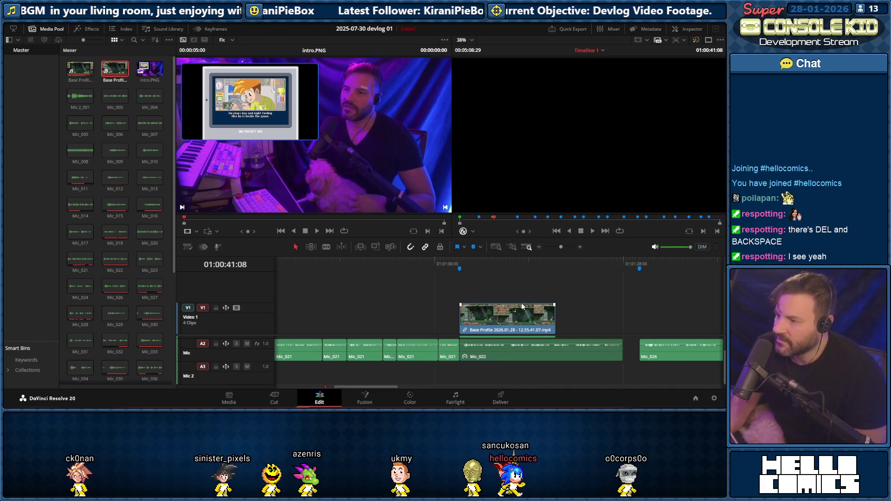
pyautogui.click(460, 265)
pyautogui.press('space')
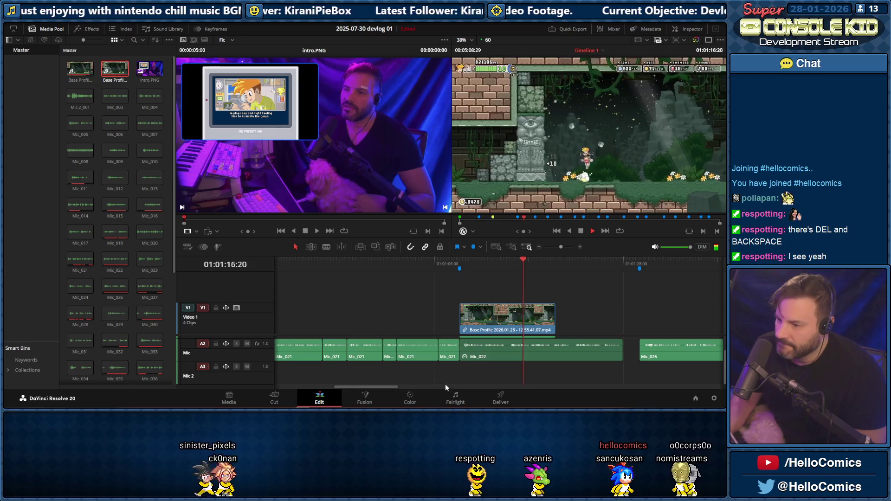
pyautogui.moveTo(391, 385); pyautogui.dragTo(370, 386)
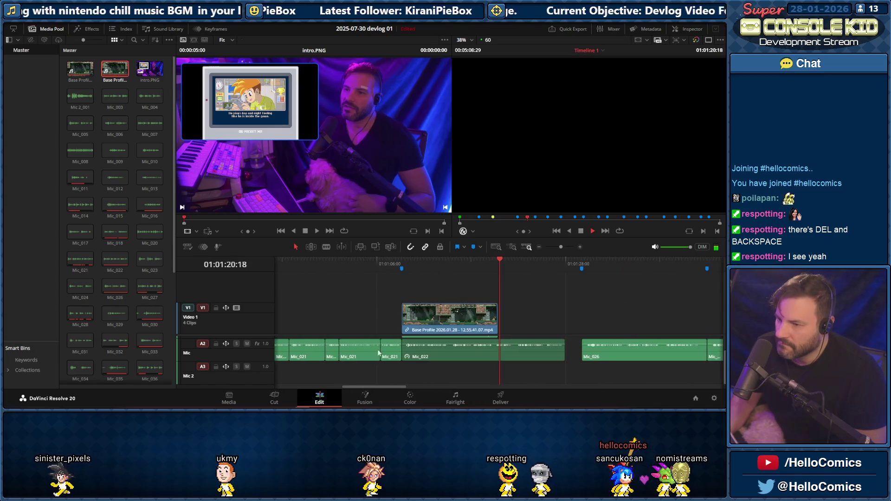
pyautogui.moveTo(376, 387); pyautogui.dragTo(342, 389)
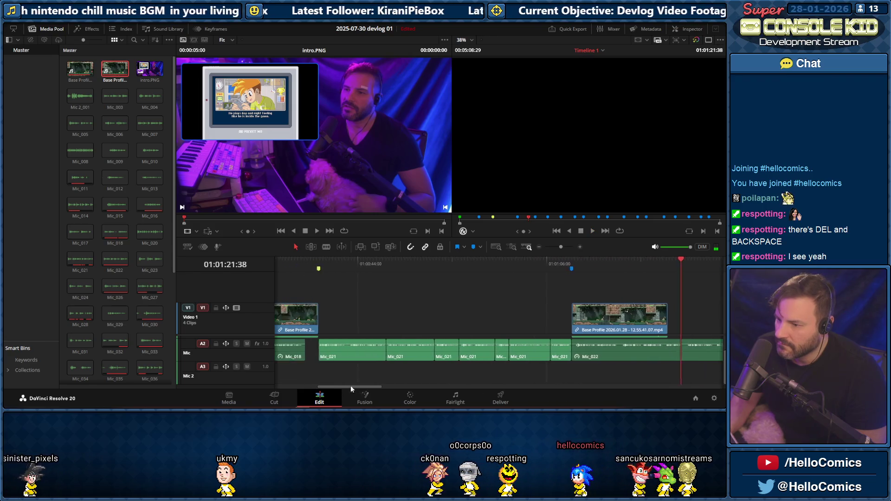
pyautogui.click(388, 265)
pyautogui.press('space')
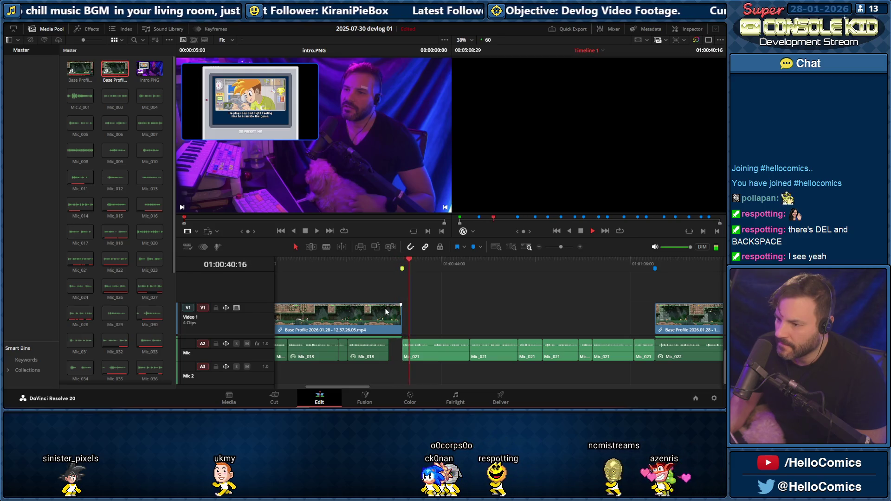
pyautogui.press('space')
pyautogui.moveTo(356, 387); pyautogui.dragTo(363, 388)
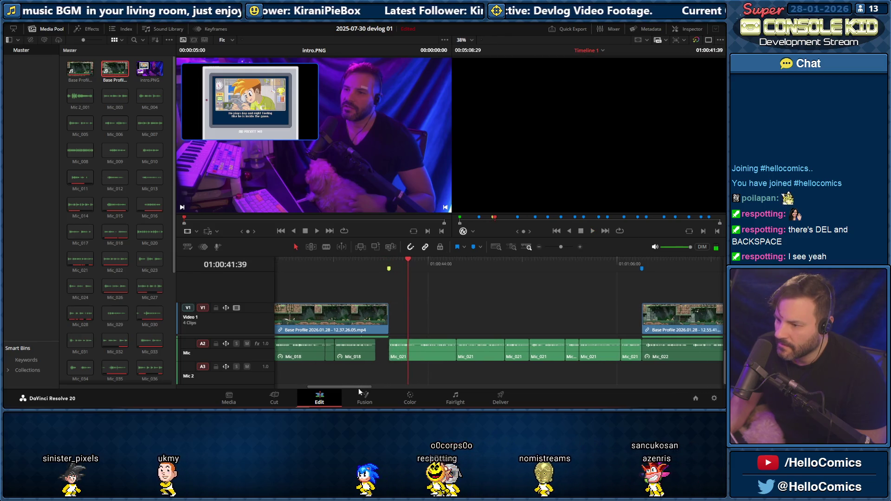
pyautogui.rightClick(418, 351)
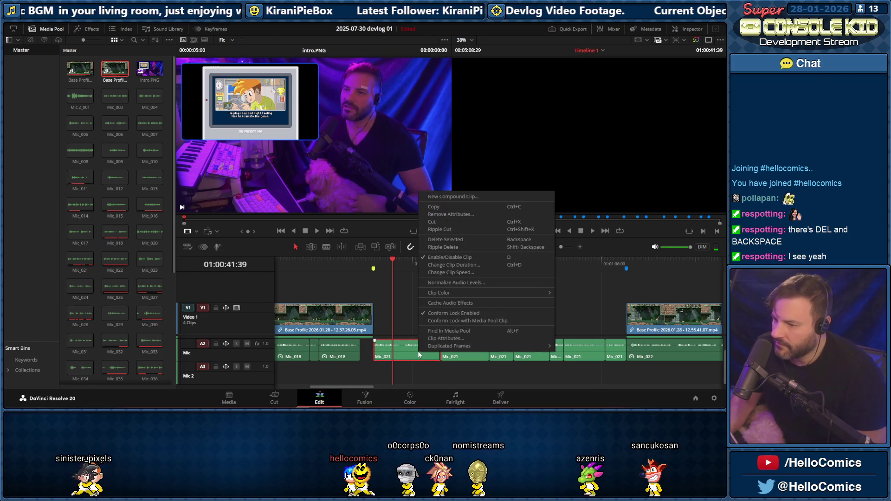
pyautogui.click(351, 357)
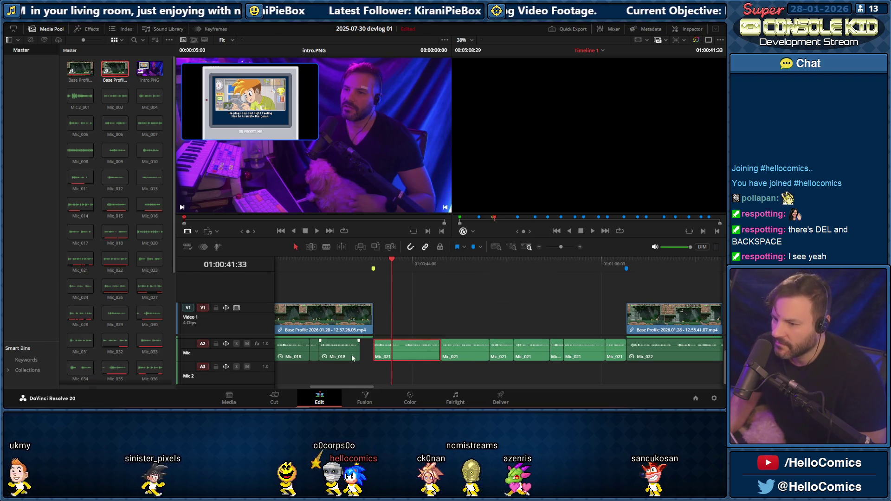
pyautogui.rightClick(351, 357)
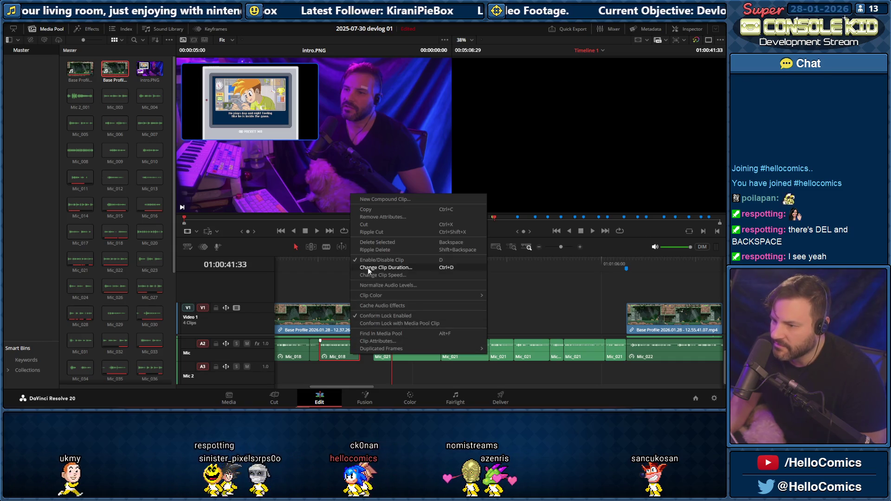
pyautogui.click(526, 282)
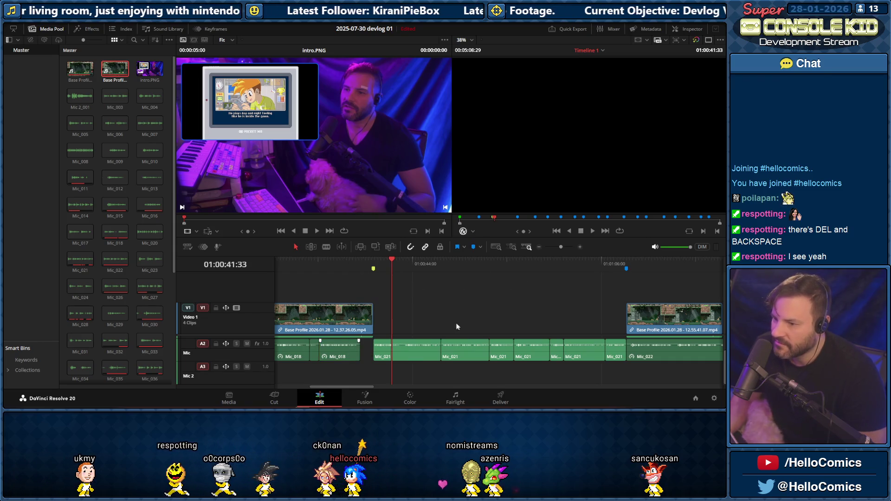
pyautogui.rightClick(398, 356)
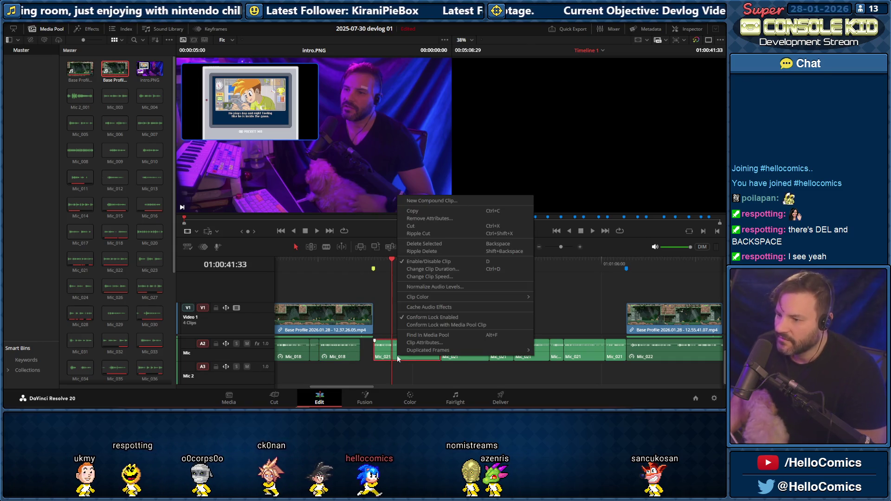
pyautogui.click(428, 270)
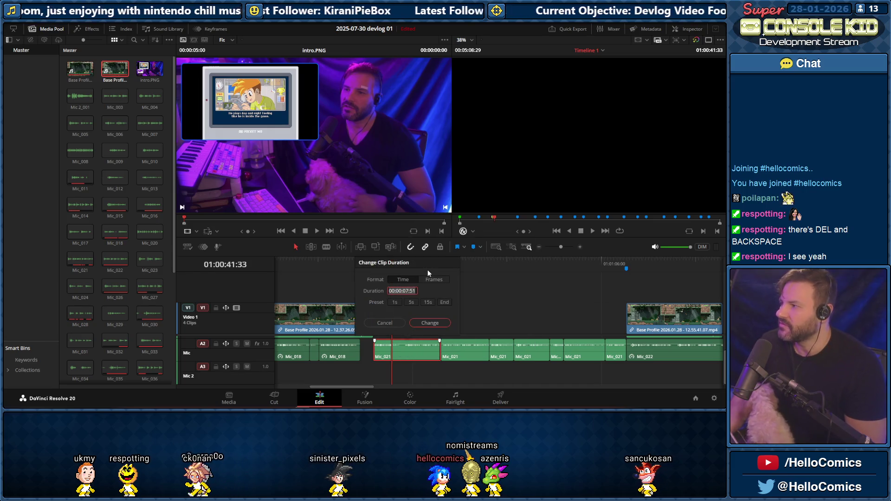
pyautogui.click(381, 325)
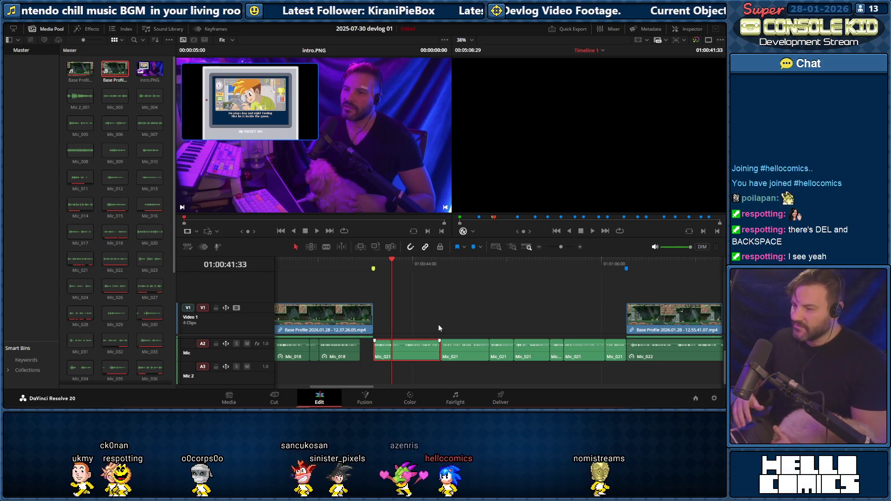
pyautogui.rightClick(409, 355)
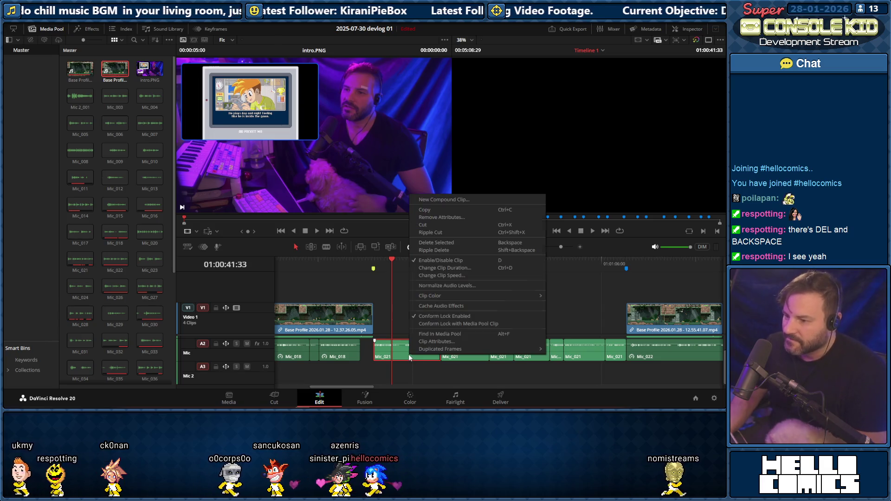
# Apply a 110% speed change to the Mic_021 clip without rippling
pyautogui.click(449, 275)
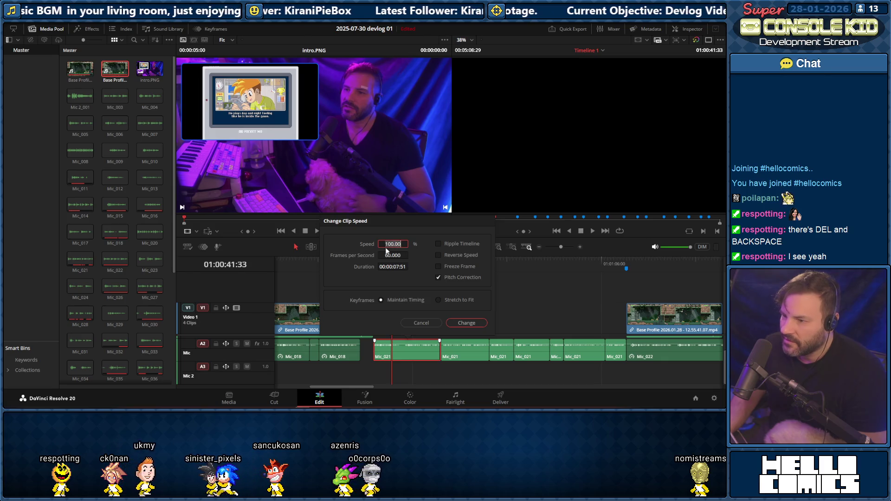
pyautogui.write('0')
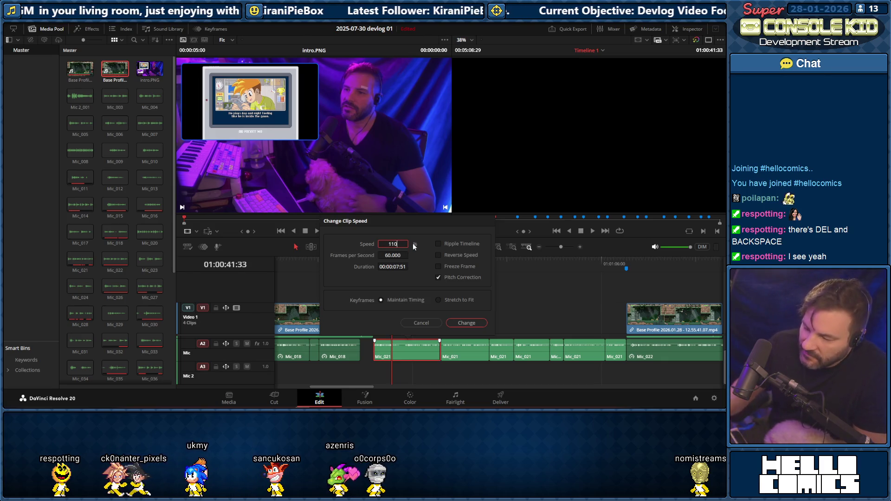
pyautogui.click(465, 323)
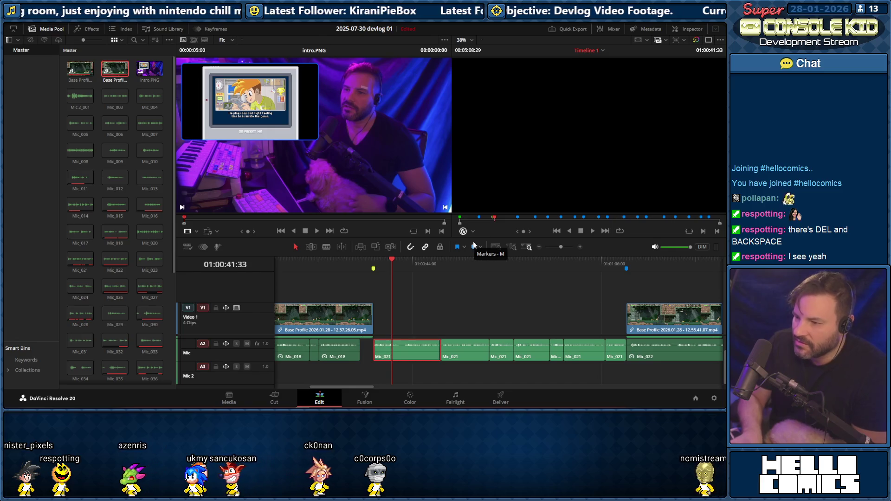
# Reapply the 110% speed to Mic_021 with Ripple Timeline enabled so later clips close up
pyautogui.rightClick(414, 354)
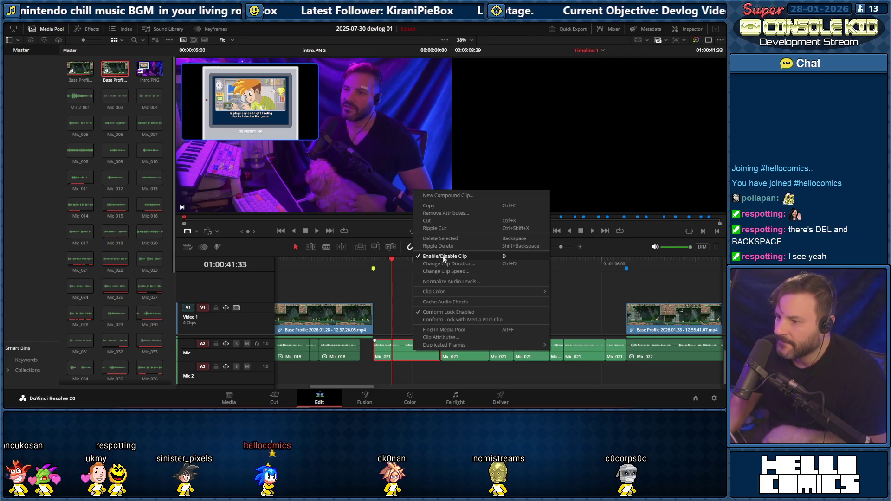
pyautogui.click(441, 273)
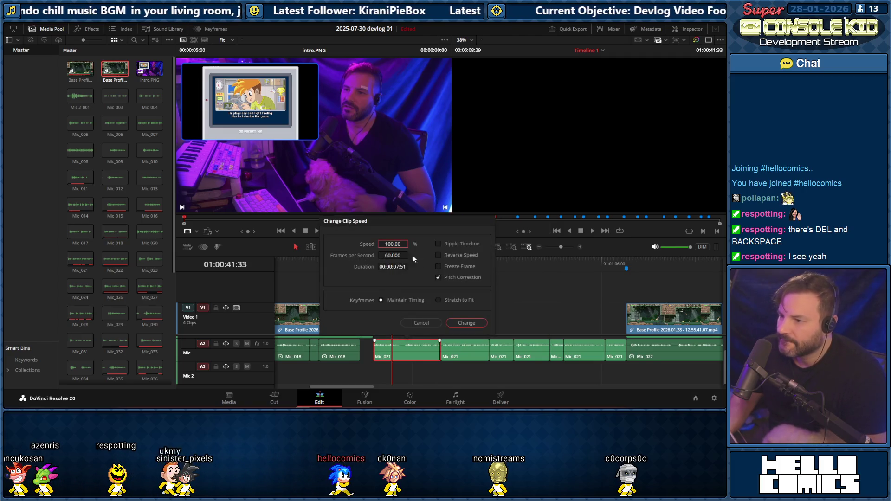
pyautogui.write('110')
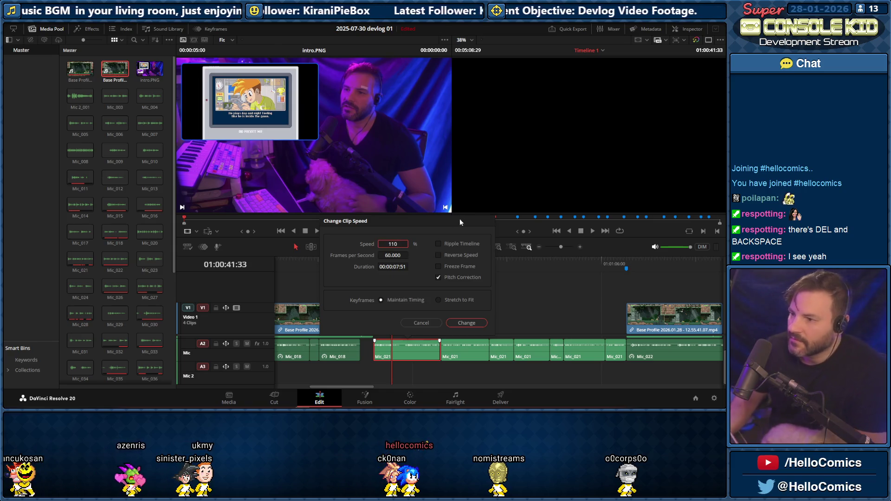
pyautogui.click(438, 244)
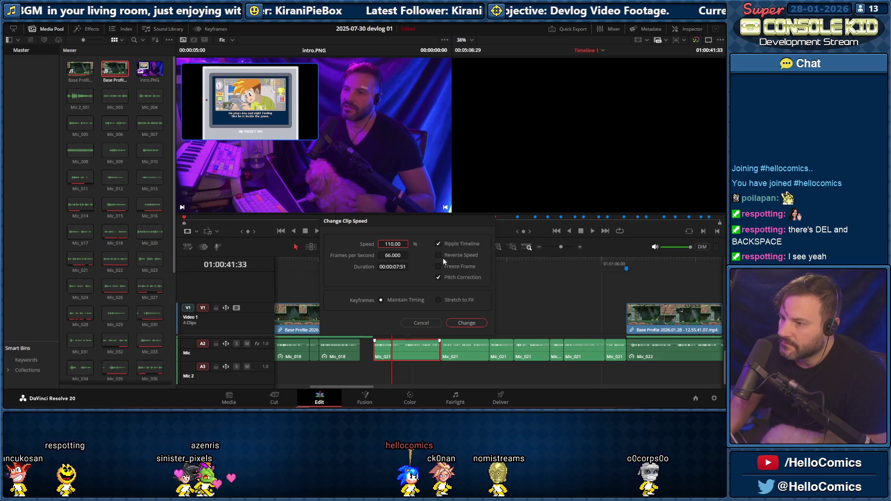
pyautogui.click(466, 322)
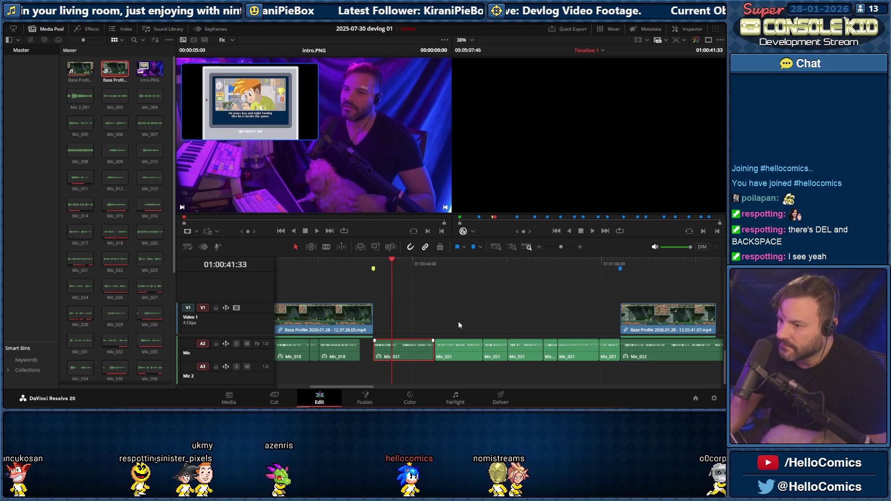
# Play back the sped-up Mic_021 narration from just before the clip
pyautogui.click(365, 265)
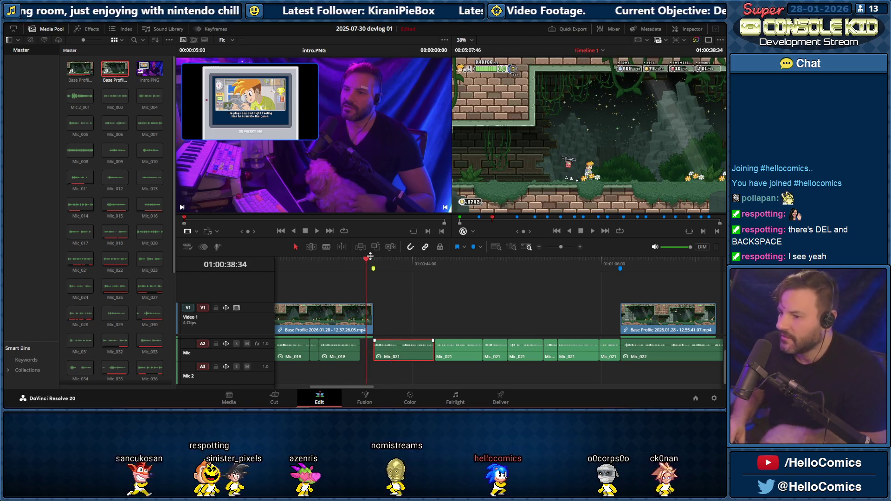
pyautogui.press('space')
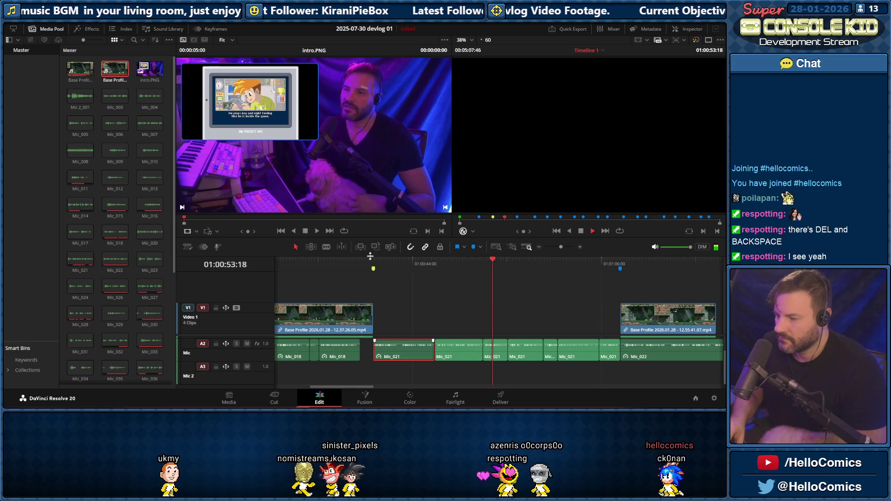
pyautogui.press('space')
# Select the other Mic_021 narration clips together and bring up their clip options
pyautogui.click(443, 331)
pyautogui.click(453, 351)
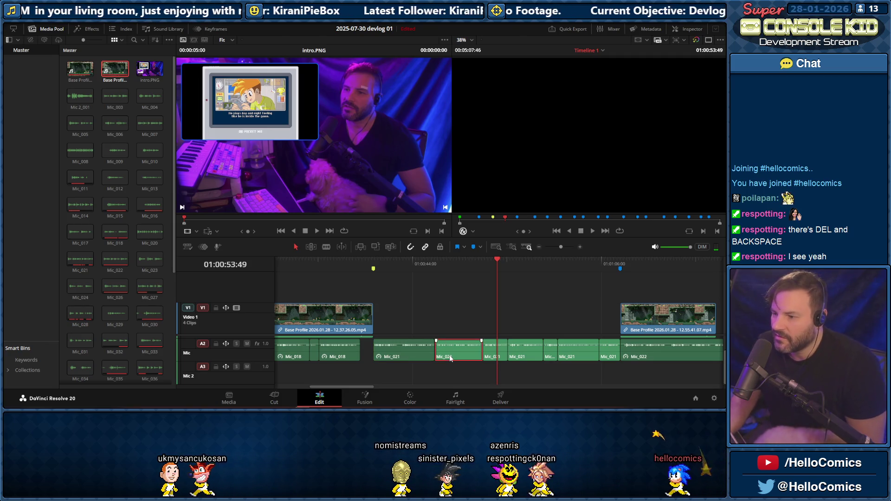
pyautogui.keyDown('ctrl'); pyautogui.click(586, 353); pyautogui.keyUp('ctrl')
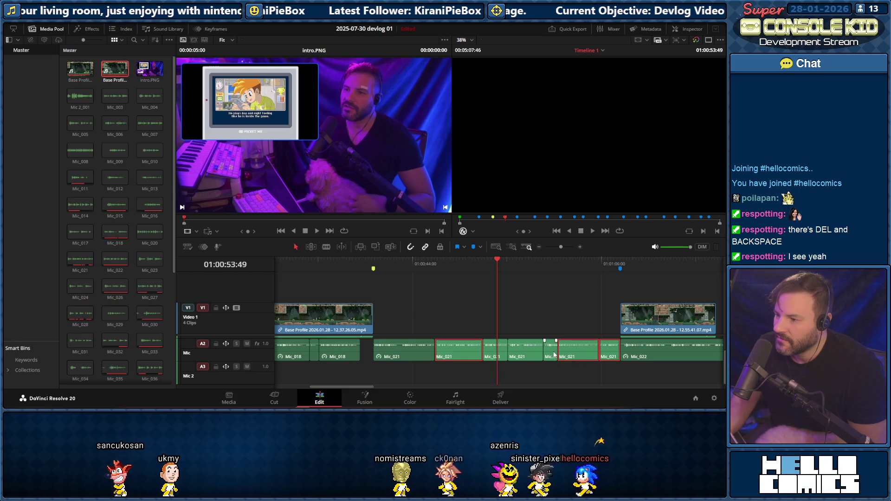
pyautogui.rightClick(497, 351)
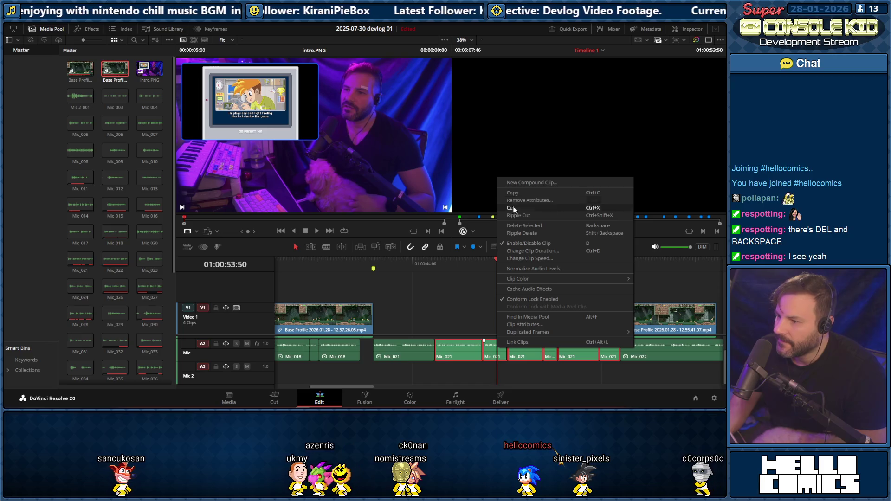
# Change the selected Mic_021 clips to 110% with Ripple Timeline and jump back to review
pyautogui.click(523, 257)
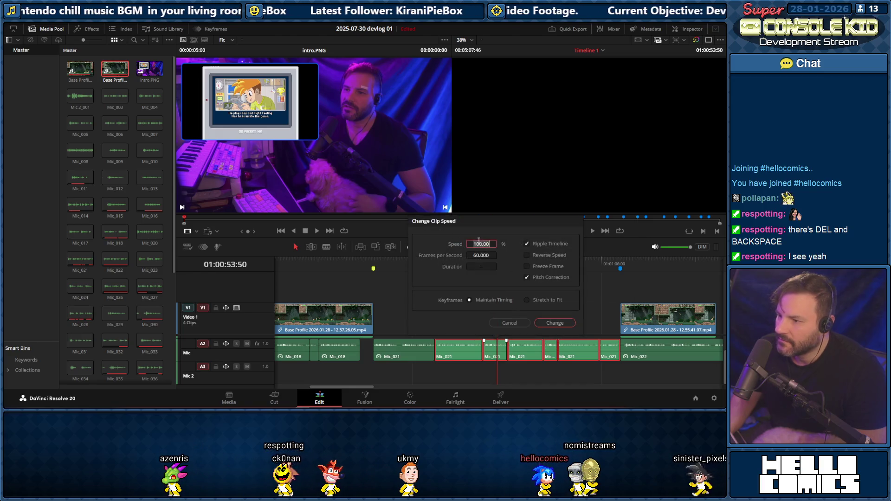
pyautogui.write('110')
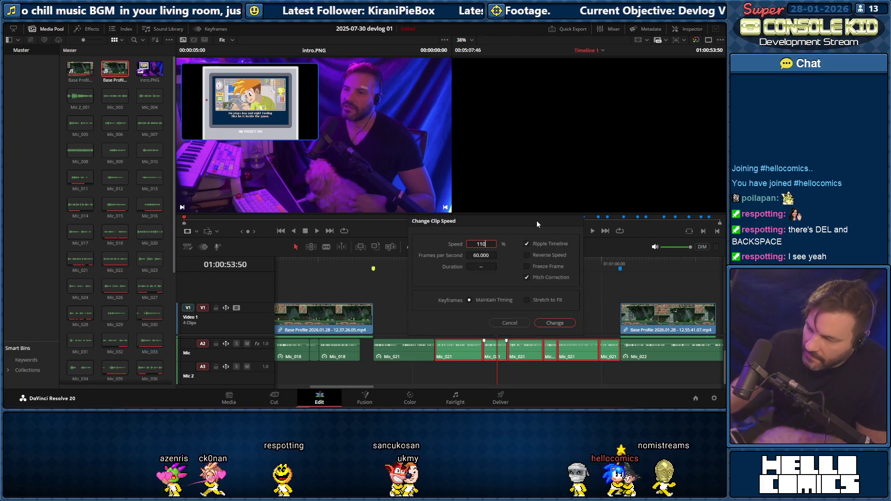
pyautogui.click(554, 322)
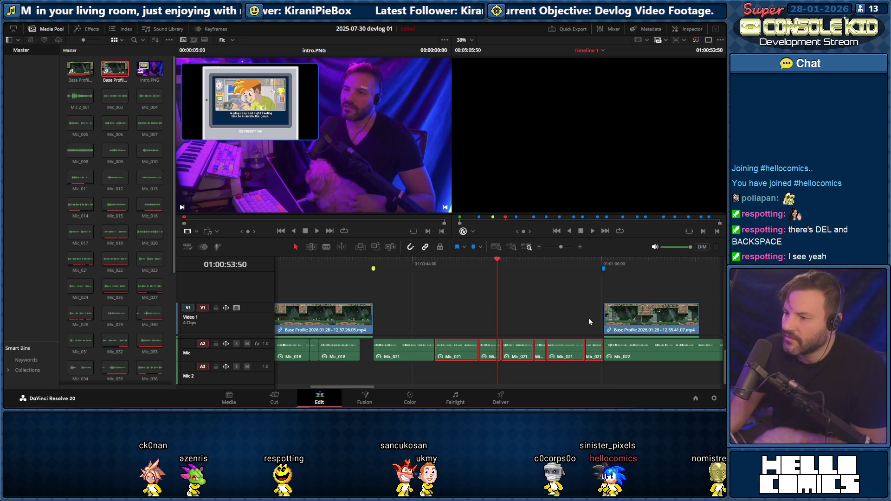
pyautogui.click(366, 265)
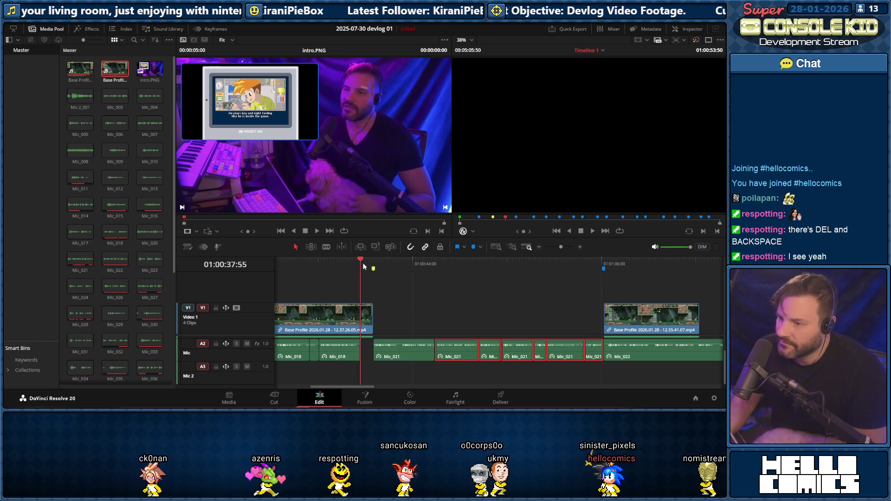
# Play through the edited section and stop at the leftover Mic fragment
pyautogui.press('space')
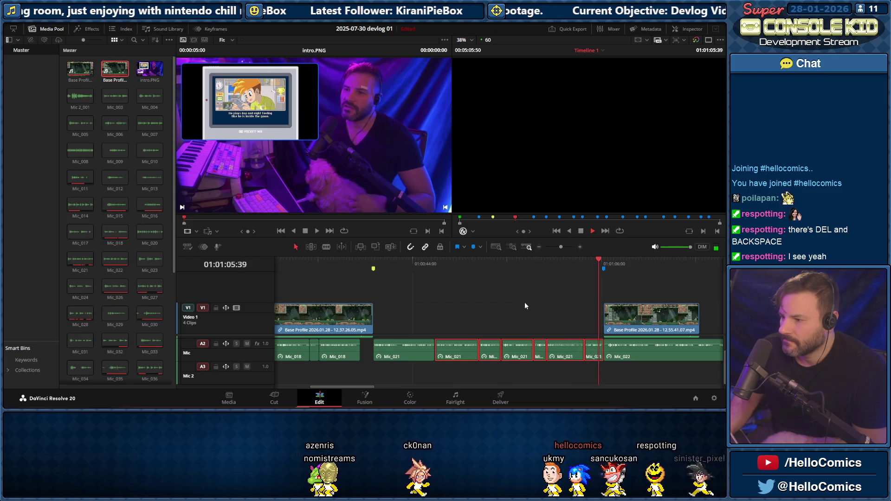
pyautogui.press('space')
pyautogui.click(473, 264)
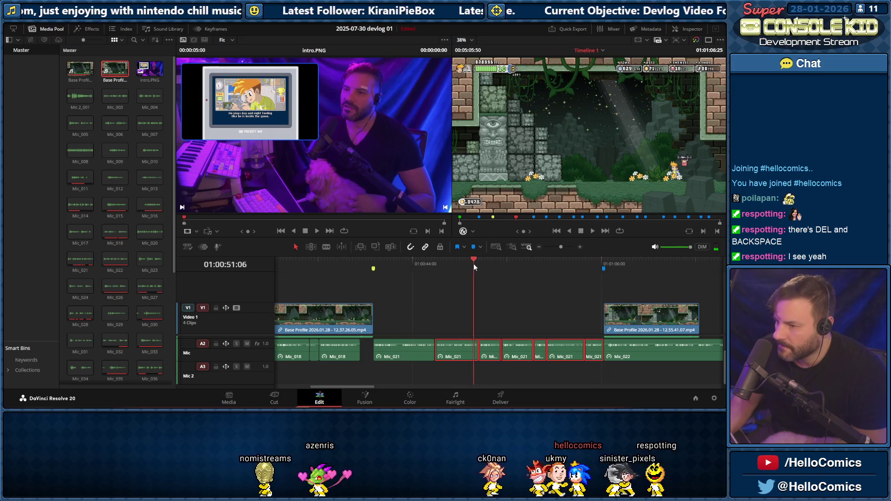
pyautogui.press('space')
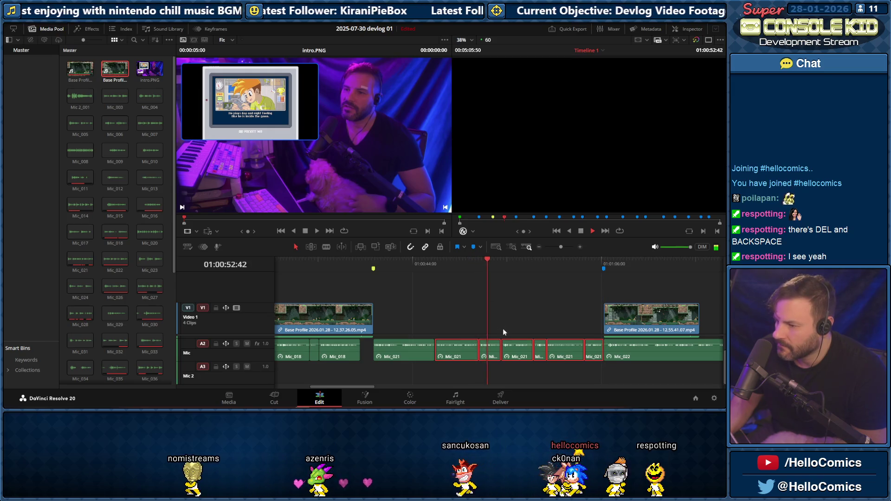
pyautogui.press('space')
# Ripple delete the short Mic_021 fragment so later clips shift earlier
pyautogui.click(489, 317)
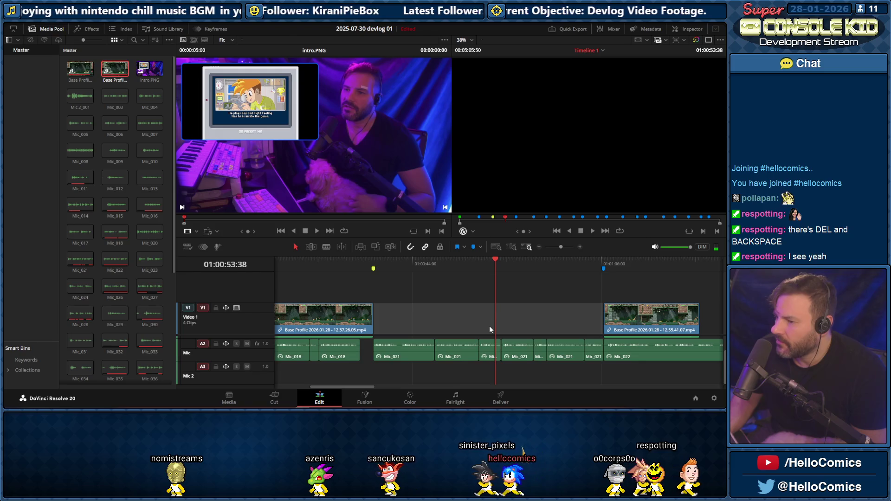
pyautogui.click(489, 356)
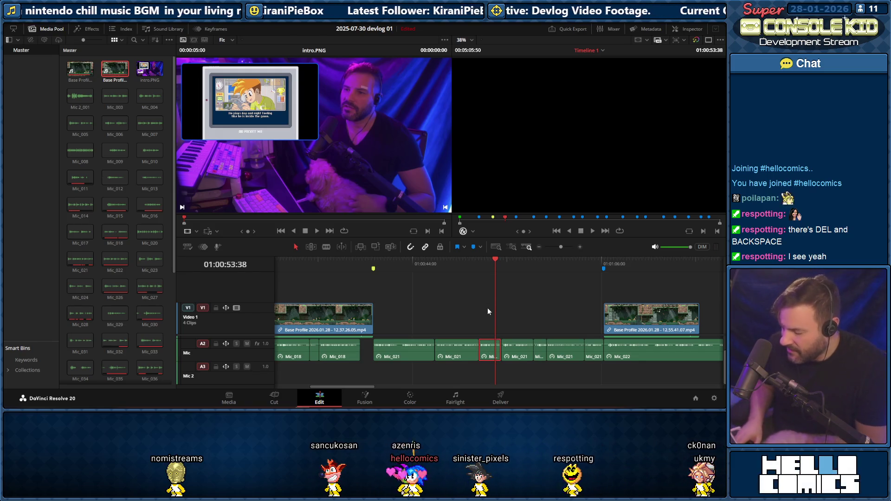
pyautogui.press('Delete')
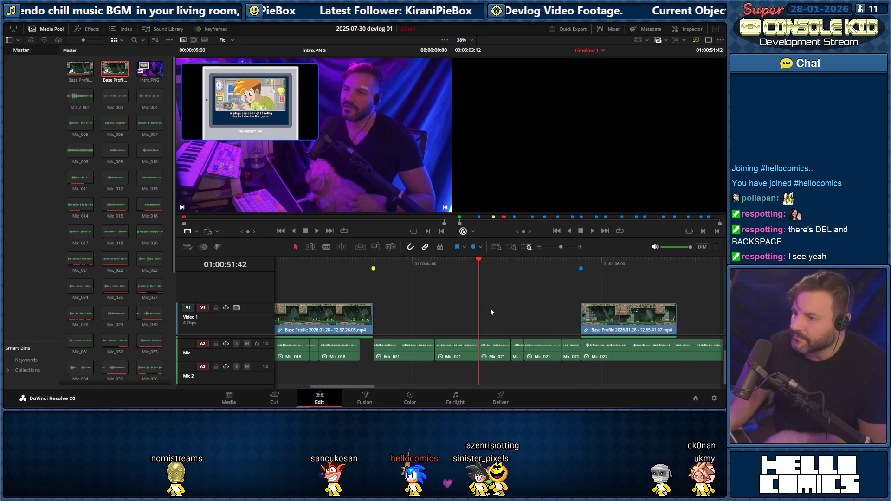
pyautogui.click(369, 262)
pyautogui.press('space')
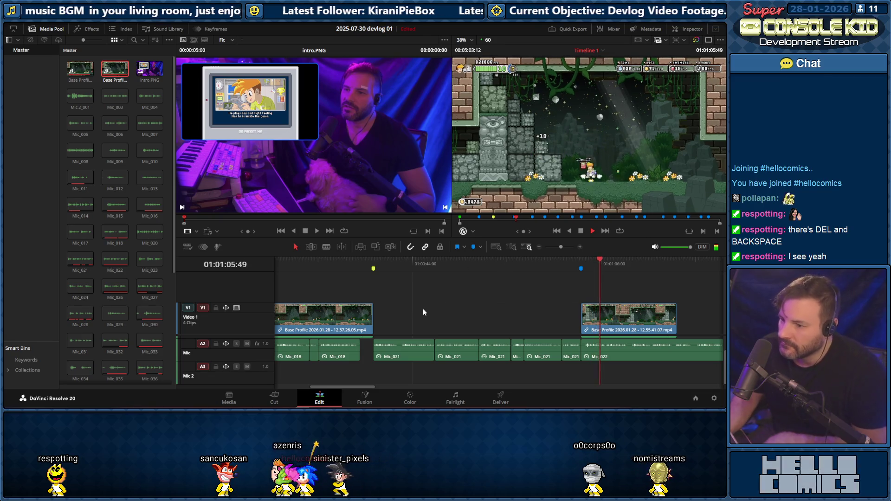
pyautogui.press('space')
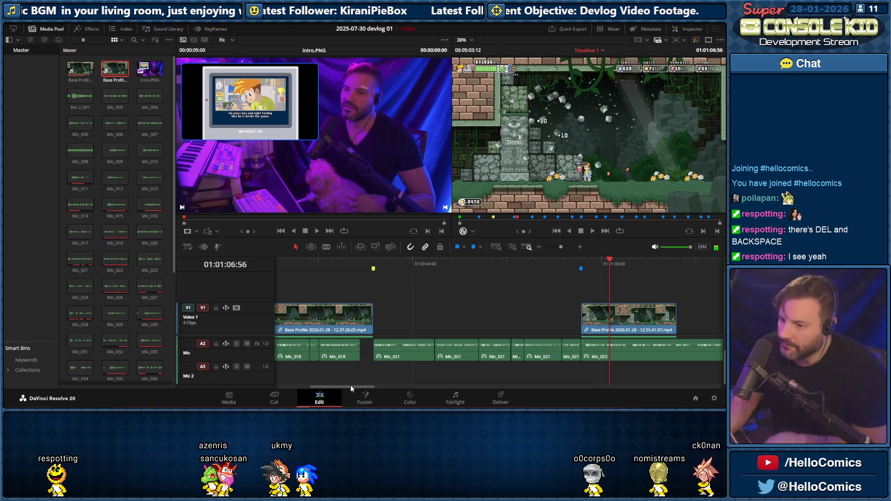
pyautogui.moveTo(350, 385); pyautogui.dragTo(301, 385)
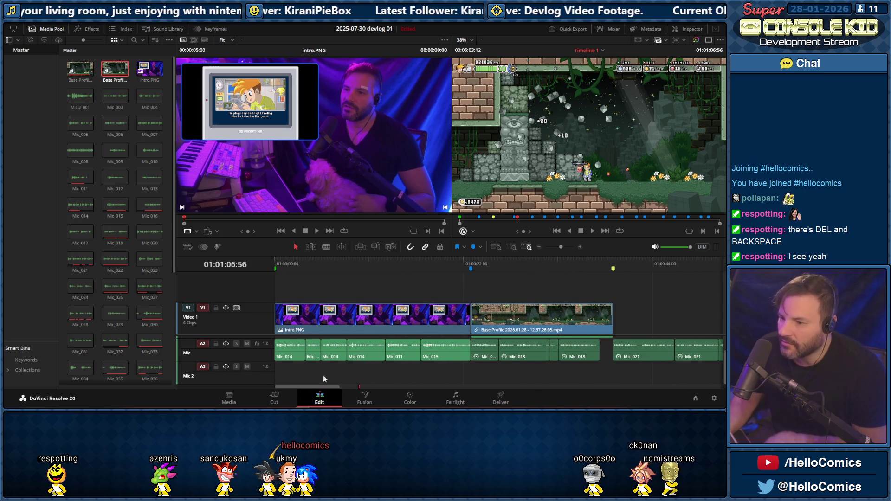
pyautogui.click(427, 267)
pyautogui.press('space')
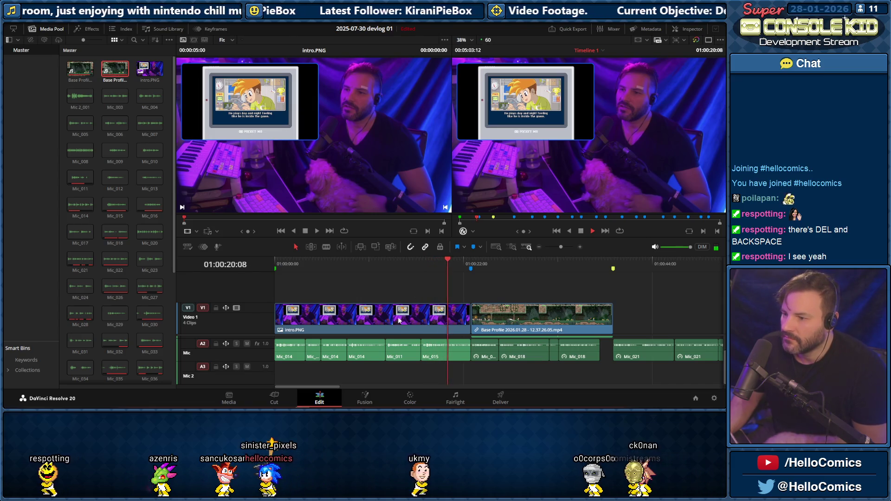
pyautogui.moveTo(329, 386); pyautogui.dragTo(353, 387)
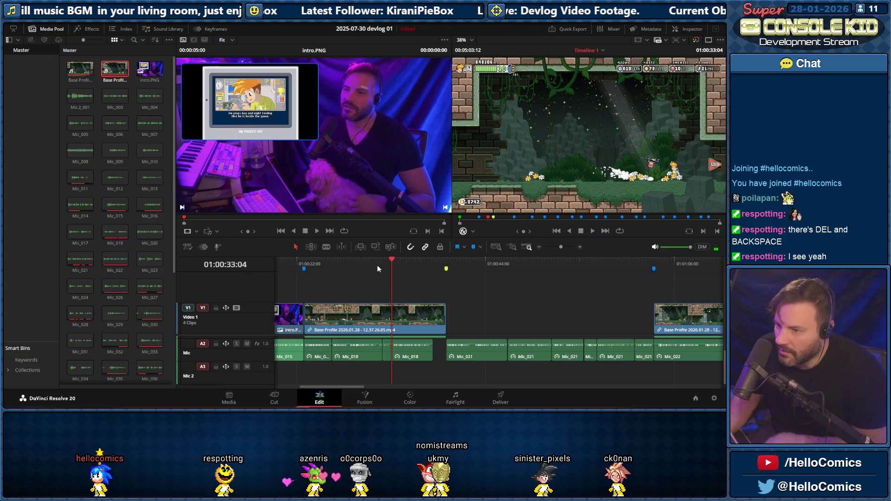
pyautogui.moveTo(562, 248); pyautogui.dragTo(564, 247)
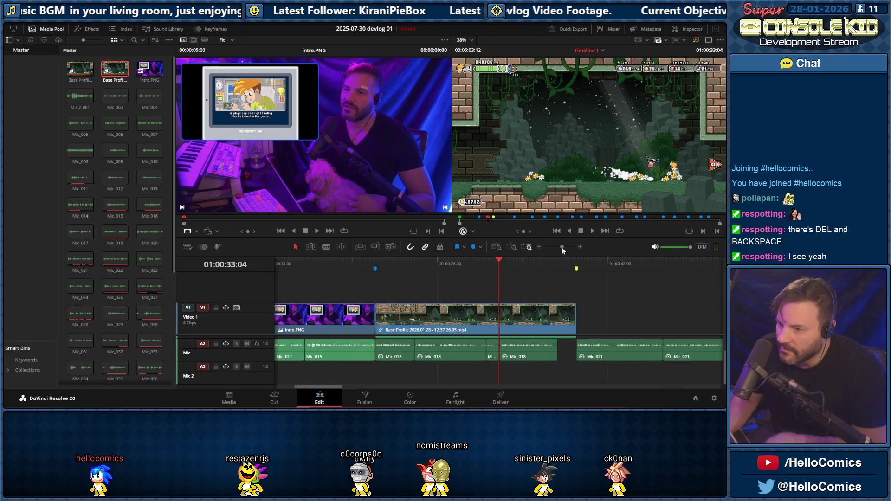
# Locate and delete the short stray narration snippet
pyautogui.click(448, 263)
pyautogui.press('space')
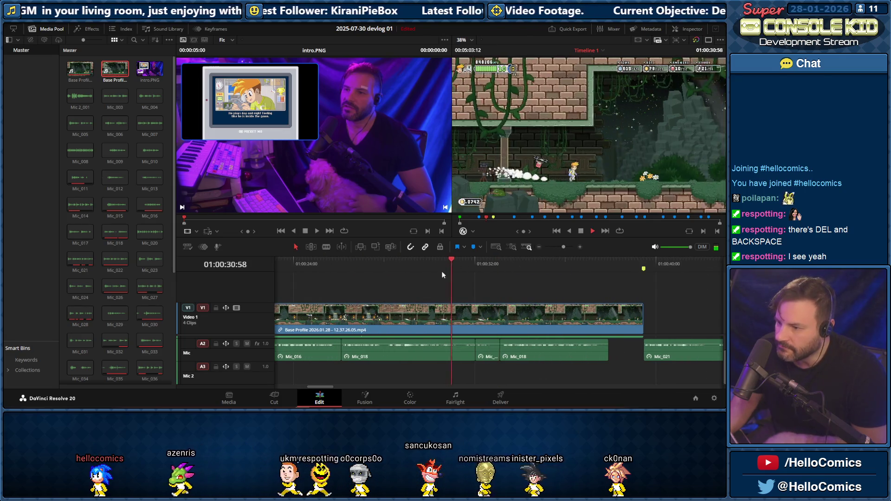
pyautogui.press('space')
pyautogui.click(484, 356)
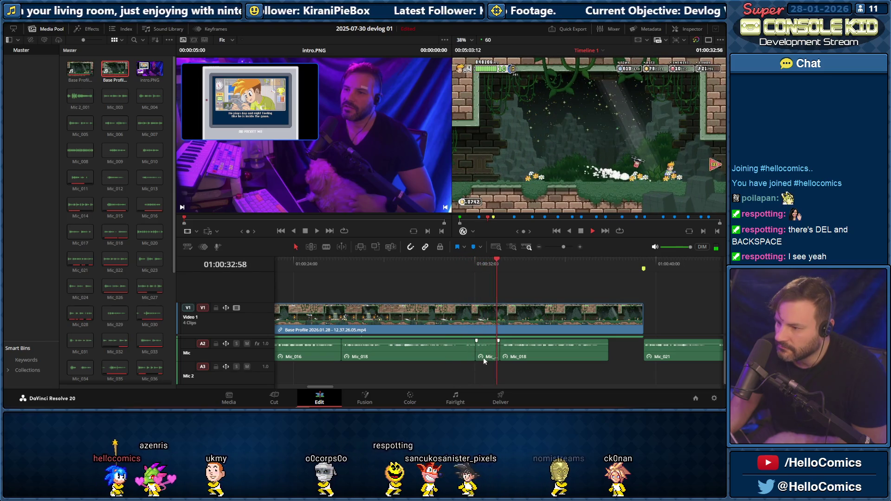
pyautogui.press('BackSpace')
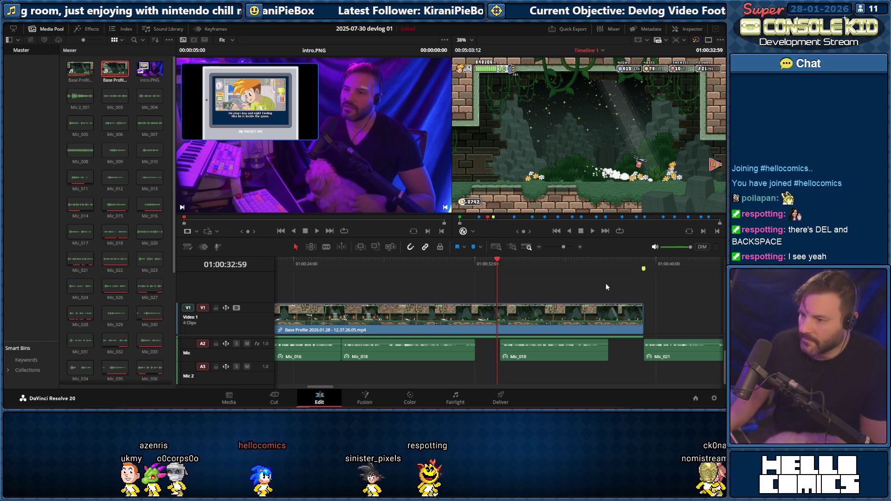
# Trim the two Mic_018 clips' edges and slide them together to close the pause between them
pyautogui.moveTo(475, 357); pyautogui.dragTo(497, 361)
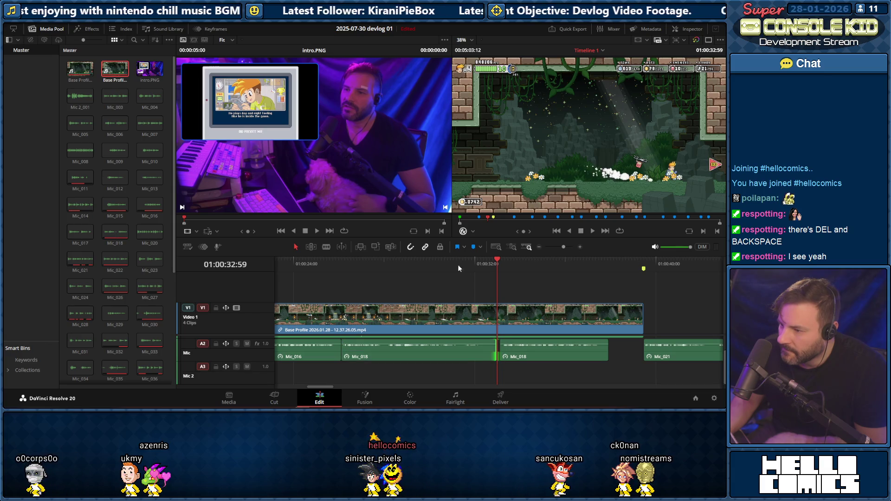
pyautogui.click(444, 264)
pyautogui.press('space')
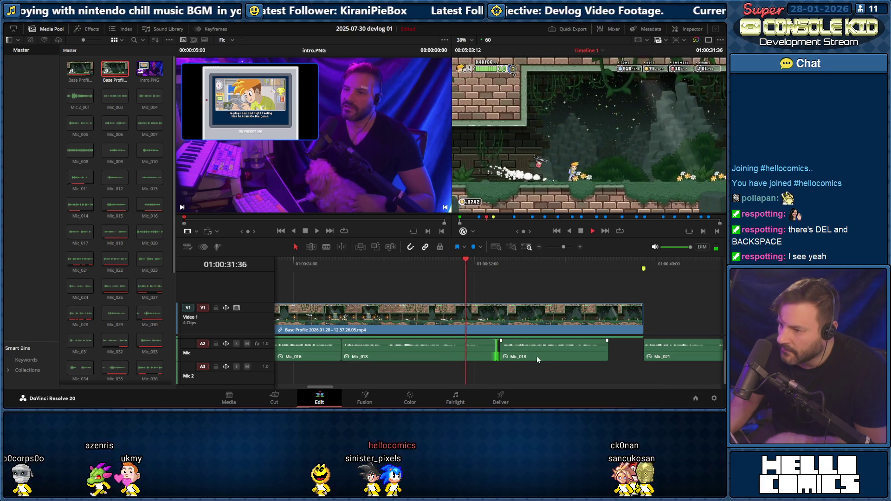
pyautogui.press('space')
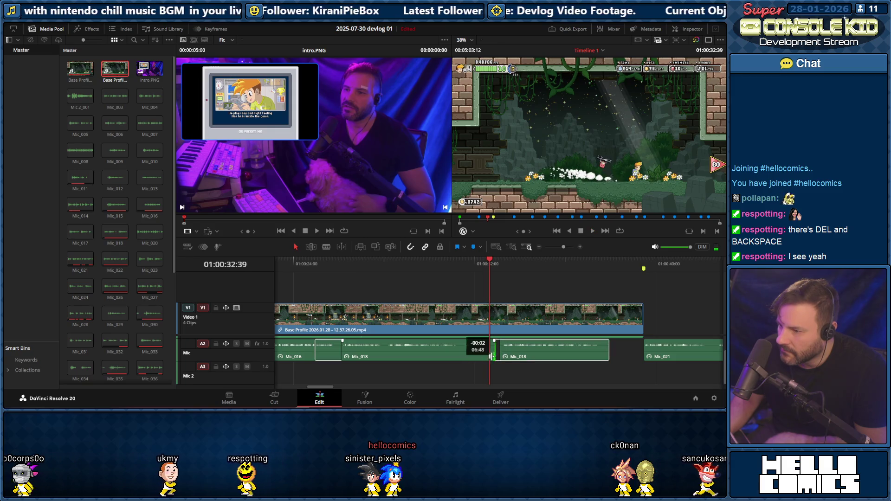
pyautogui.moveTo(492, 356); pyautogui.dragTo(500, 356)
pyautogui.click(452, 264)
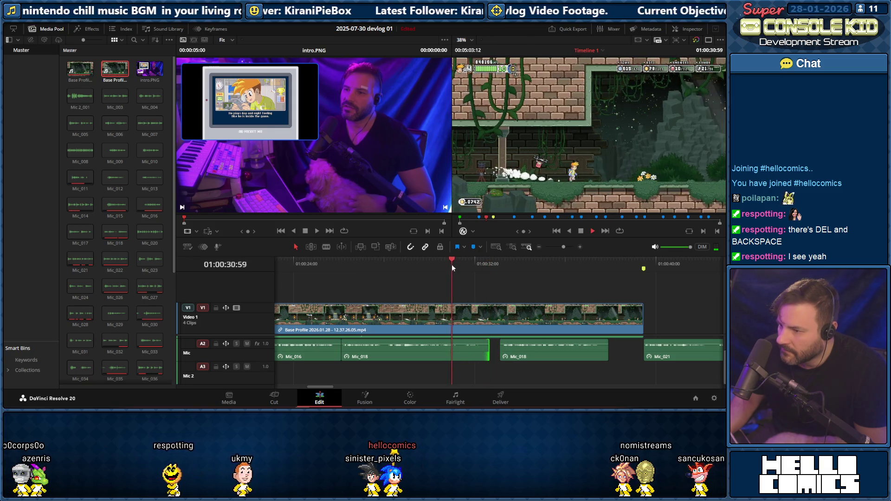
pyautogui.press('space')
pyautogui.press('space')
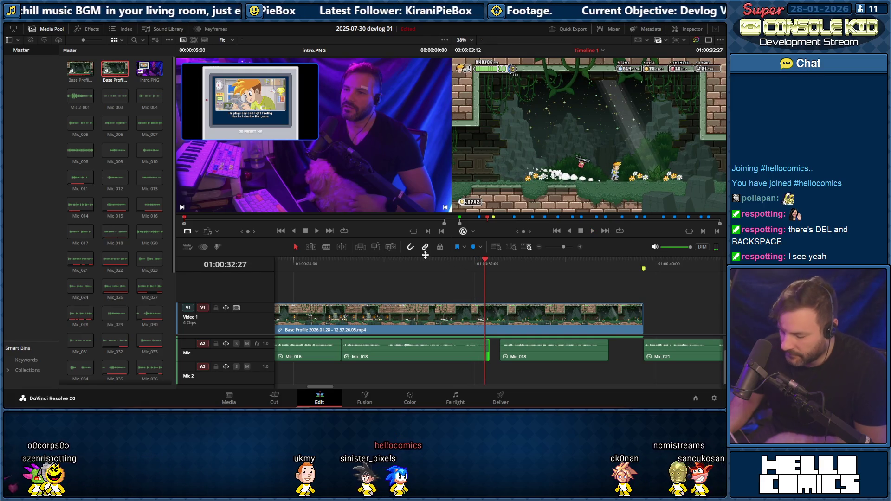
pyautogui.moveTo(487, 349)
pyautogui.mouseDown()
pyautogui.moveTo(481, 349)
pyautogui.moveTo(501, 353)
pyautogui.mouseUp()
pyautogui.moveTo(553, 350)
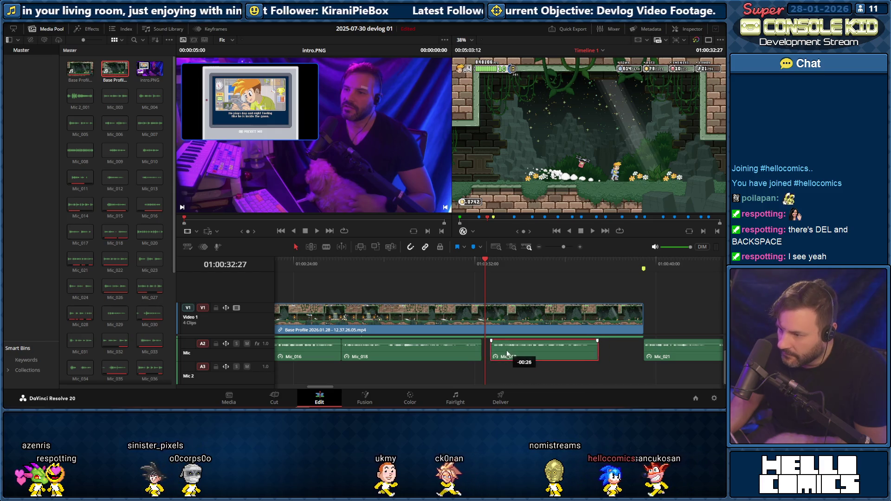
# Play the joined narration and trim the first gameplay clip's end back to the playhead
pyautogui.click(442, 265)
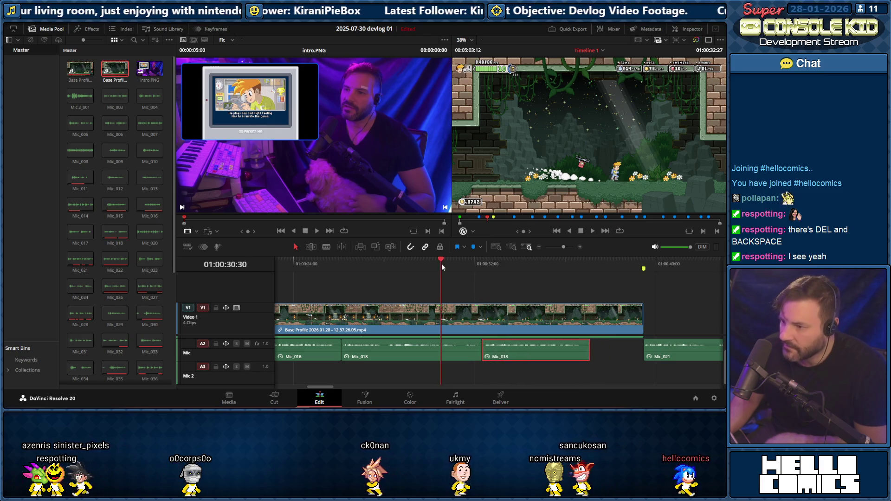
pyautogui.press('space')
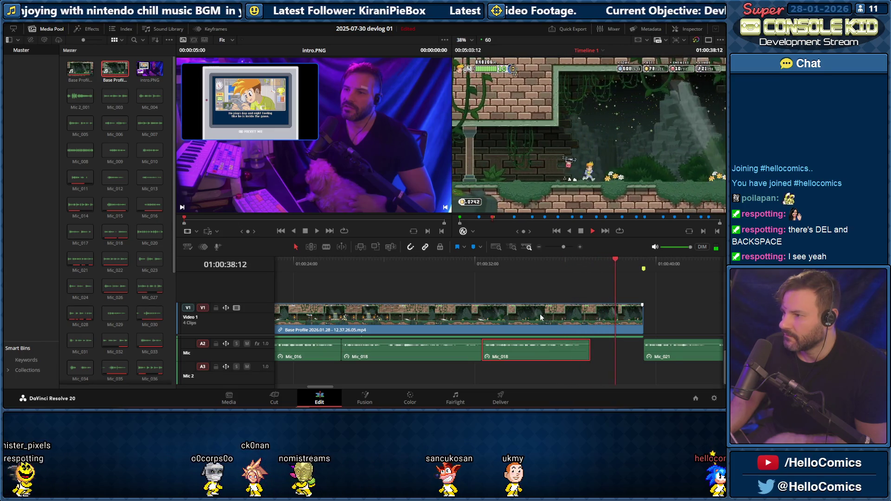
pyautogui.press('space')
pyautogui.moveTo(640, 325); pyautogui.dragTo(630, 326)
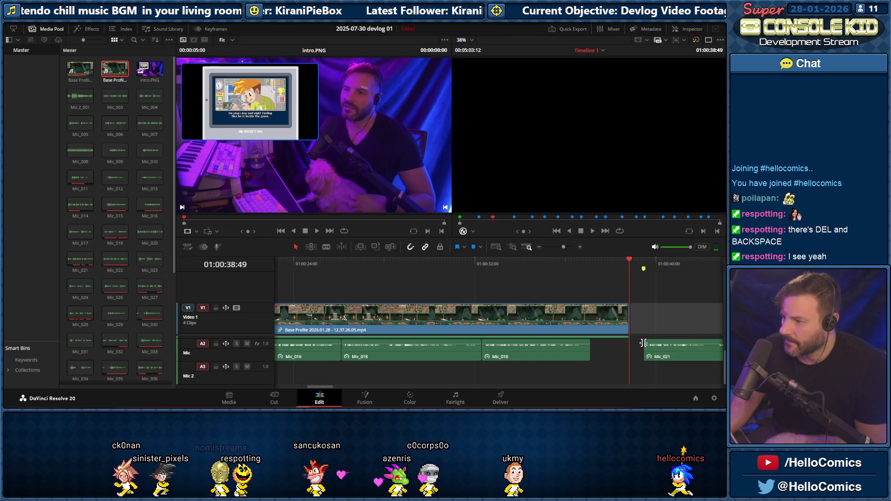
pyautogui.moveTo(325, 389); pyautogui.dragTo(335, 389)
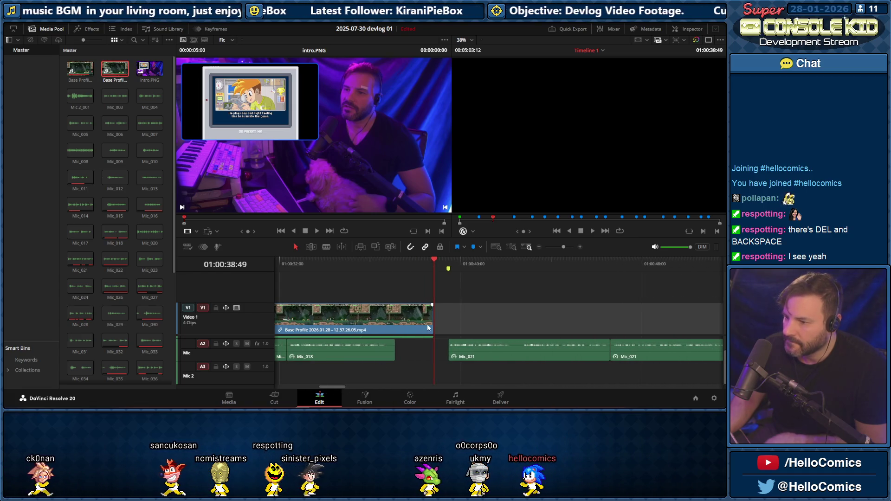
pyautogui.moveTo(430, 322); pyautogui.dragTo(448, 322)
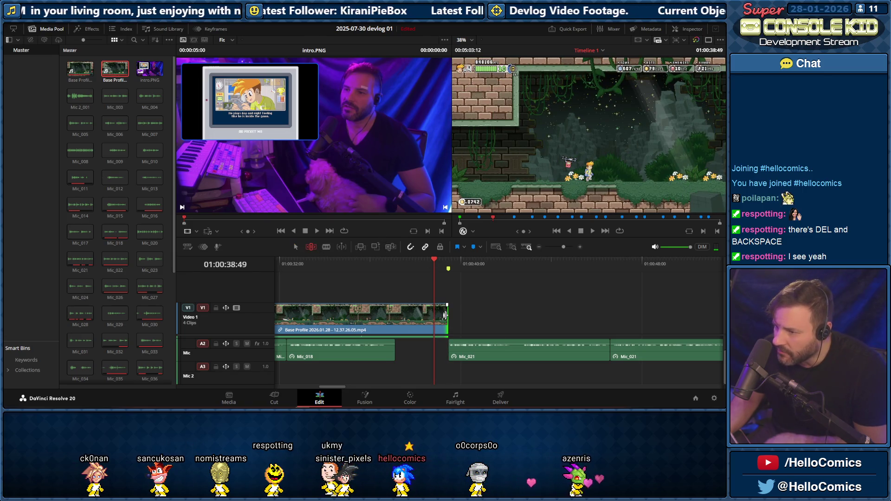
pyautogui.moveTo(446, 315); pyautogui.dragTo(433, 315)
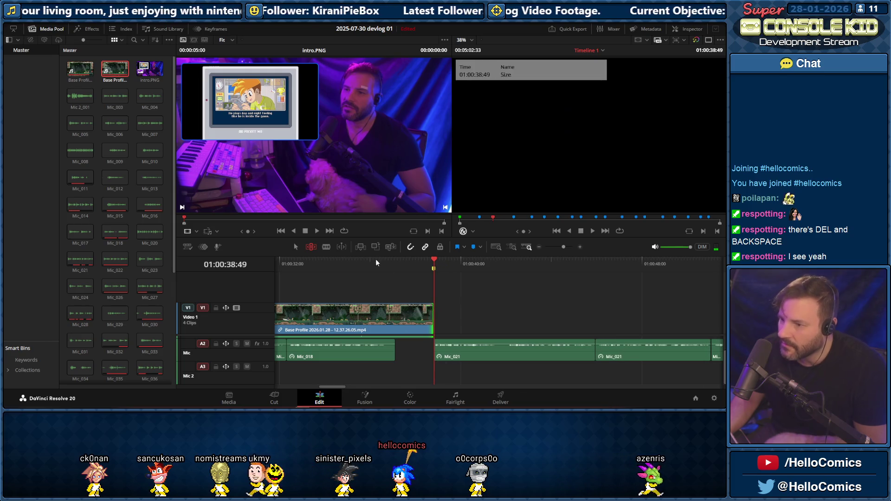
pyautogui.click(376, 263)
pyautogui.press('space')
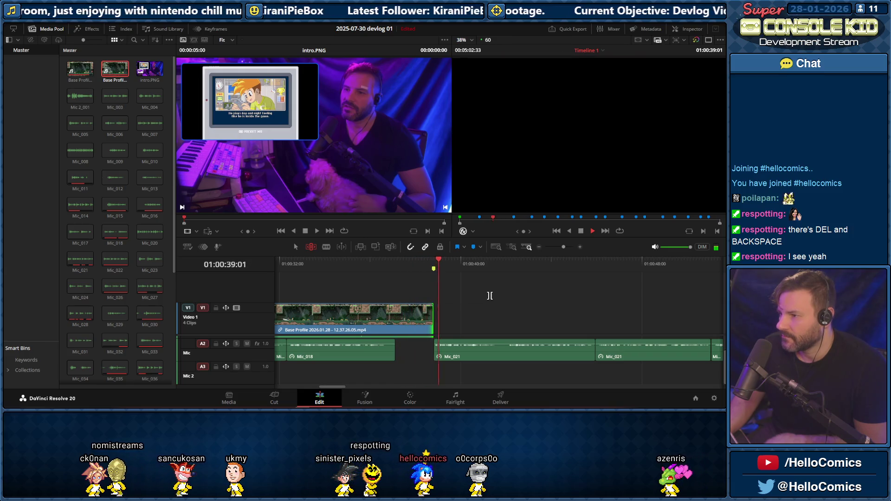
pyautogui.click(394, 263)
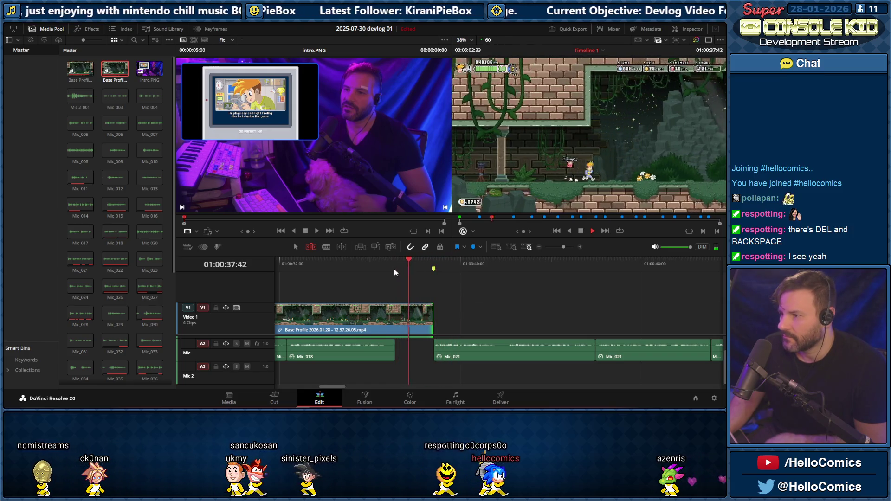
pyautogui.press('space')
pyautogui.click(361, 263)
pyautogui.press('space')
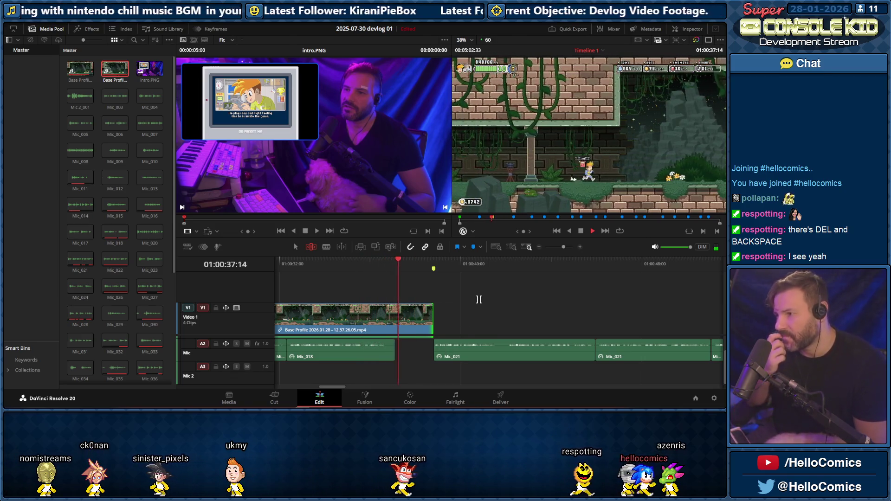
pyautogui.press('space')
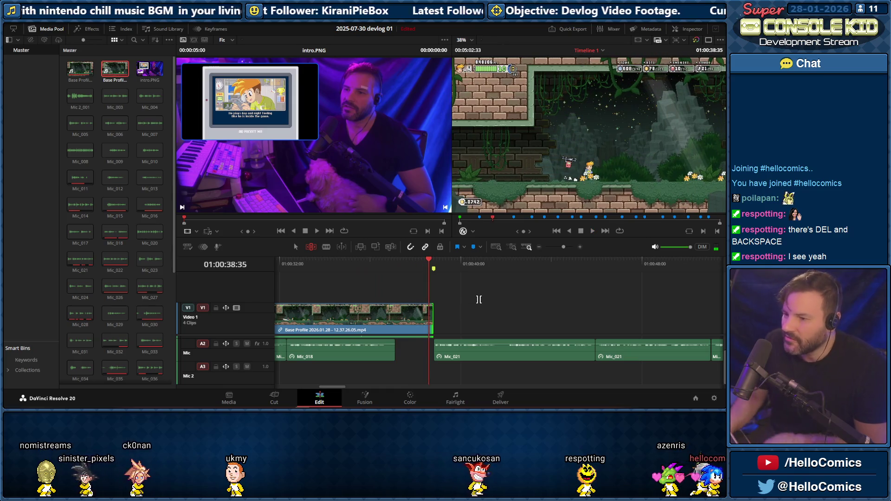
pyautogui.press('space')
pyautogui.press('space')
pyautogui.moveTo(345, 388)
pyautogui.mouseDown()
pyautogui.moveTo(318, 386)
pyautogui.moveTo(328, 388)
pyautogui.mouseUp()
pyautogui.click(321, 265)
pyautogui.press('space')
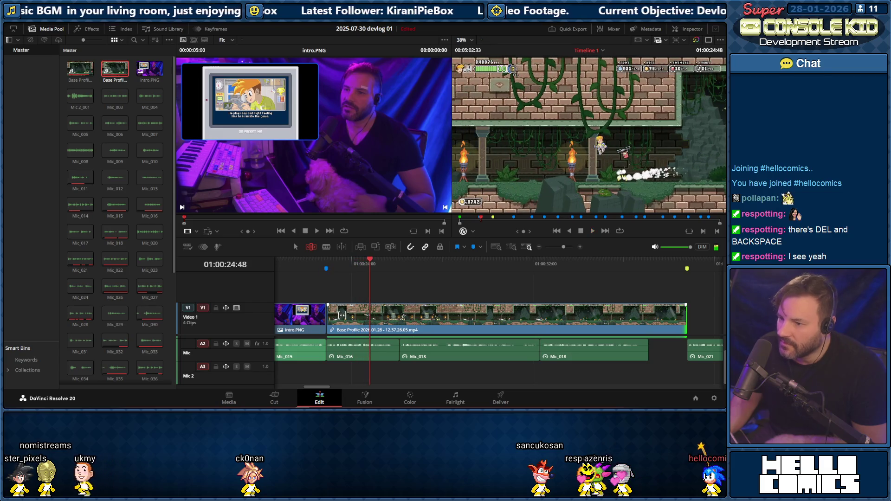
# Ripple-trim the clip edge by -00:16 and extend the gameplay clip's end +00:22 to meet Mic_021
pyautogui.moveTo(341, 315); pyautogui.dragTo(346, 318)
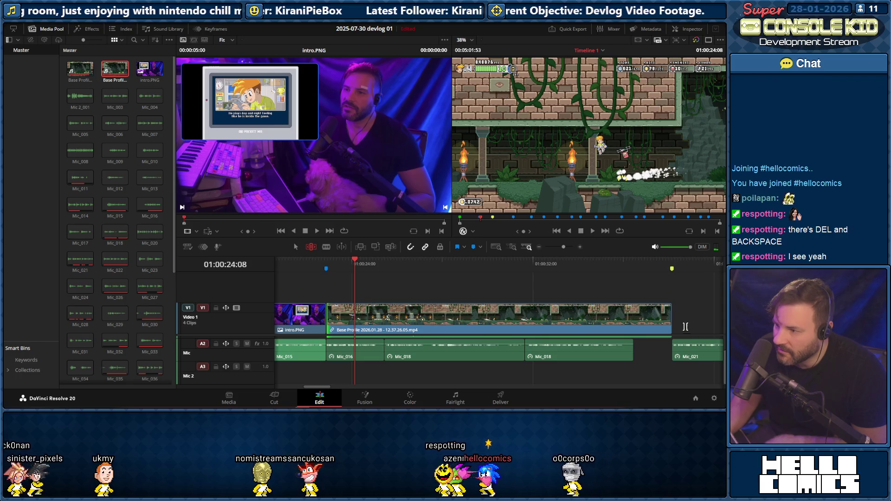
pyautogui.moveTo(326, 268)
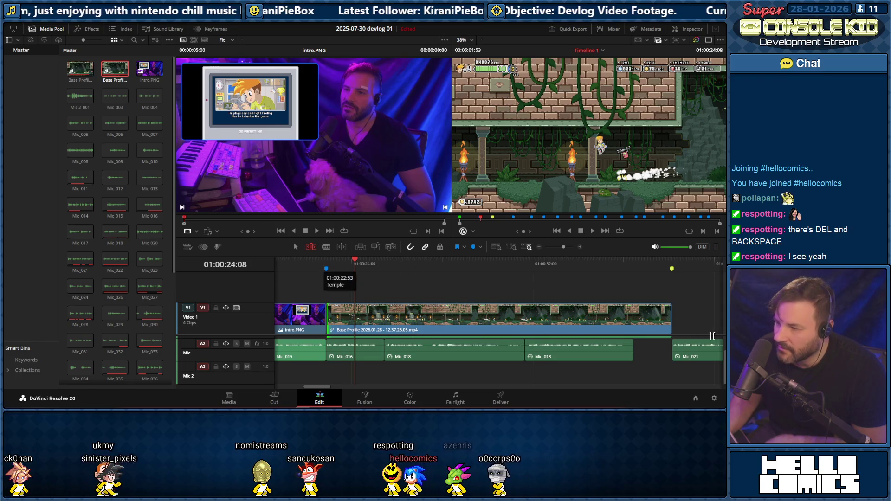
pyautogui.moveTo(628, 266); pyautogui.dragTo(672, 273)
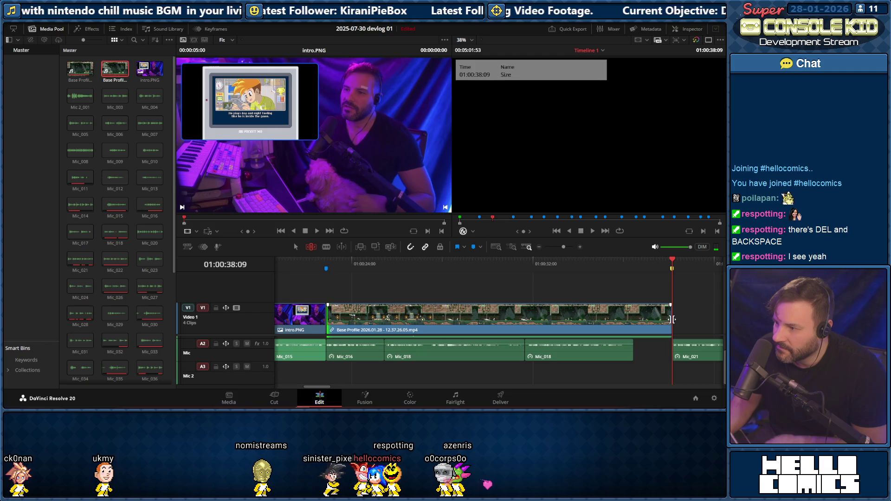
pyautogui.moveTo(673, 320); pyautogui.dragTo(678, 320)
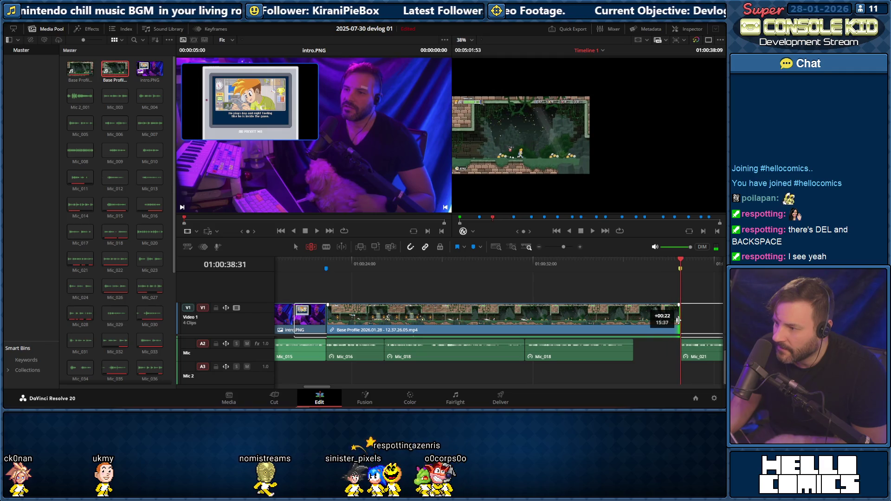
# Play the gameplay clip from its start and select the Mic_016 narration clip
pyautogui.click(325, 268)
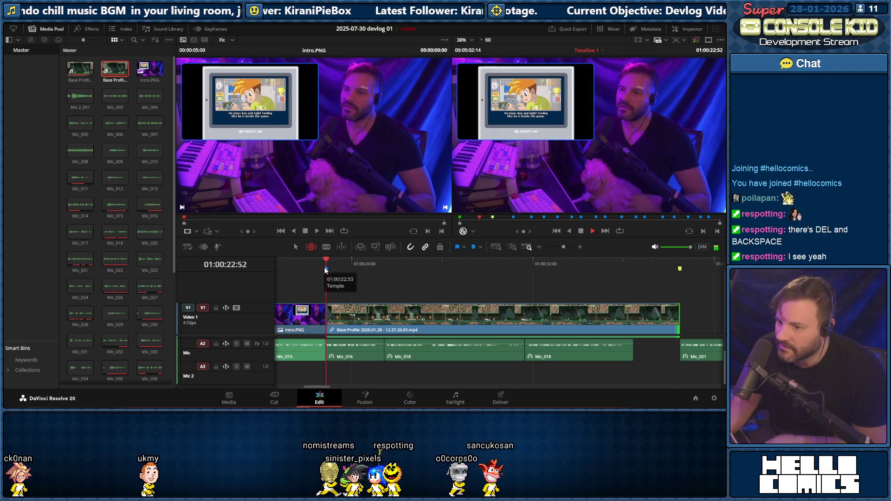
pyautogui.press('space')
pyautogui.press('space')
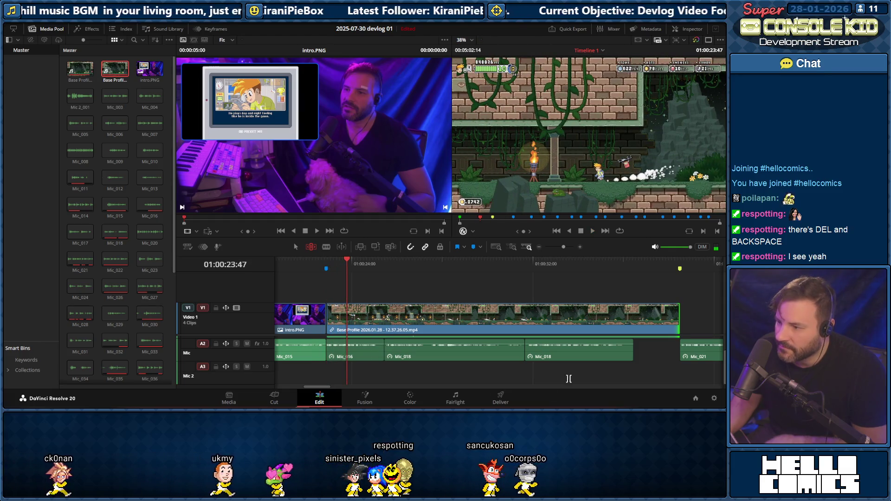
pyautogui.click(380, 352)
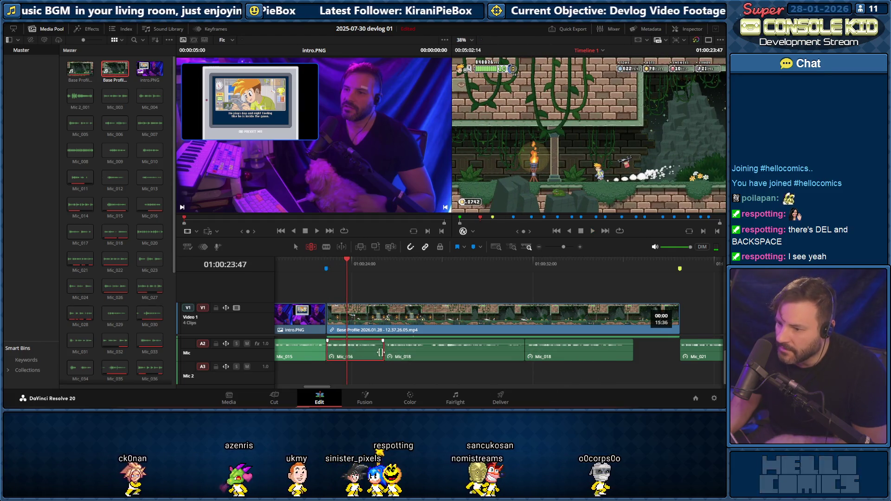
# Extend Mic_016's start and shift it with both Mic_018 clips earlier to follow Mic_015
pyautogui.click(401, 367)
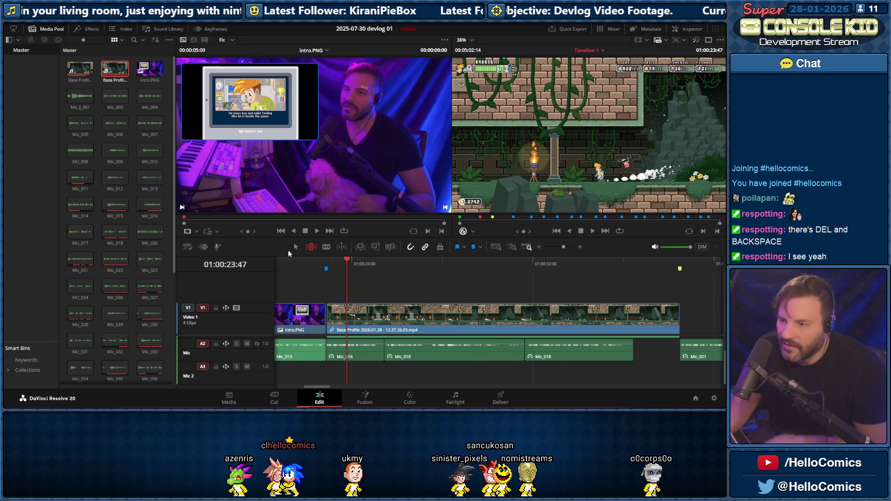
pyautogui.click(619, 263)
pyautogui.moveTo(631, 373)
pyautogui.mouseDown()
pyautogui.moveTo(344, 347)
pyautogui.moveTo(379, 349)
pyautogui.mouseUp()
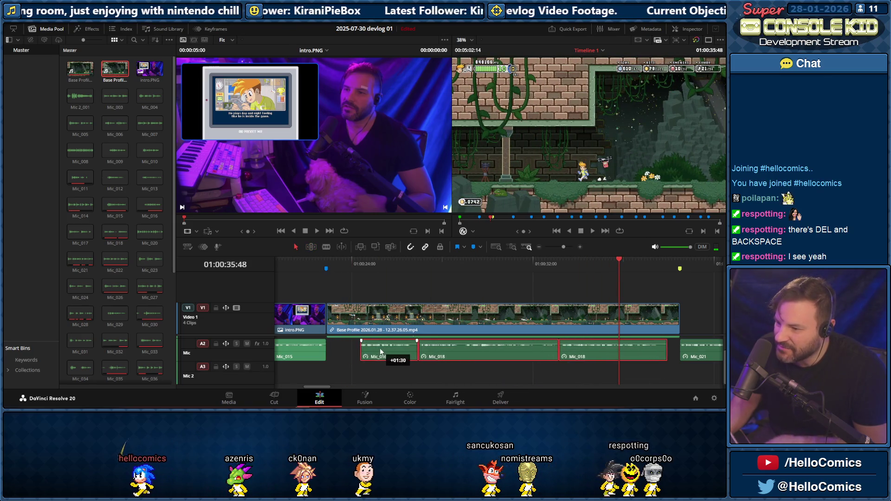
pyautogui.click(358, 346)
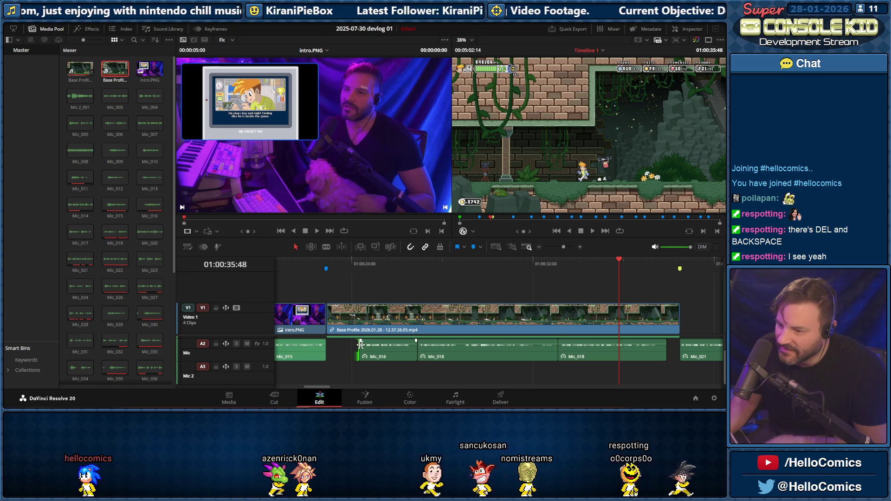
pyautogui.moveTo(362, 350); pyautogui.dragTo(346, 355)
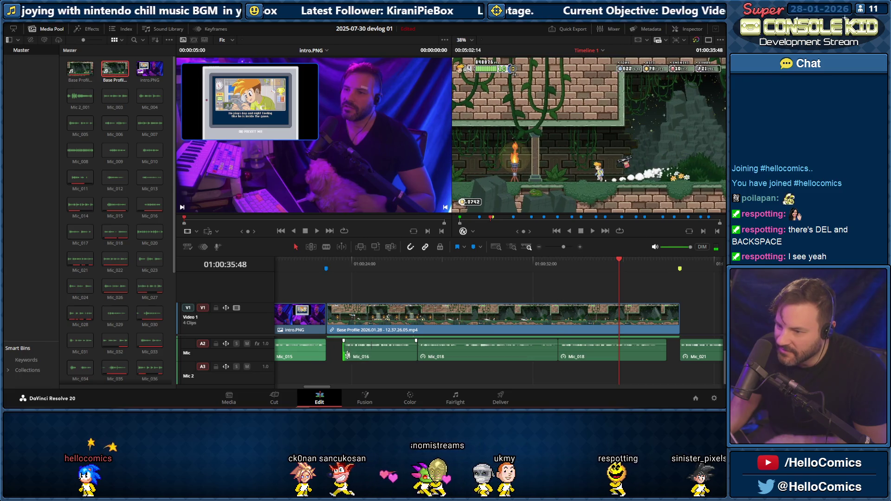
pyautogui.moveTo(639, 375); pyautogui.dragTo(377, 348)
# Nudge the narration clips slightly later and play from before the gameplay clip to review
pyautogui.click(317, 269)
pyautogui.press('space')
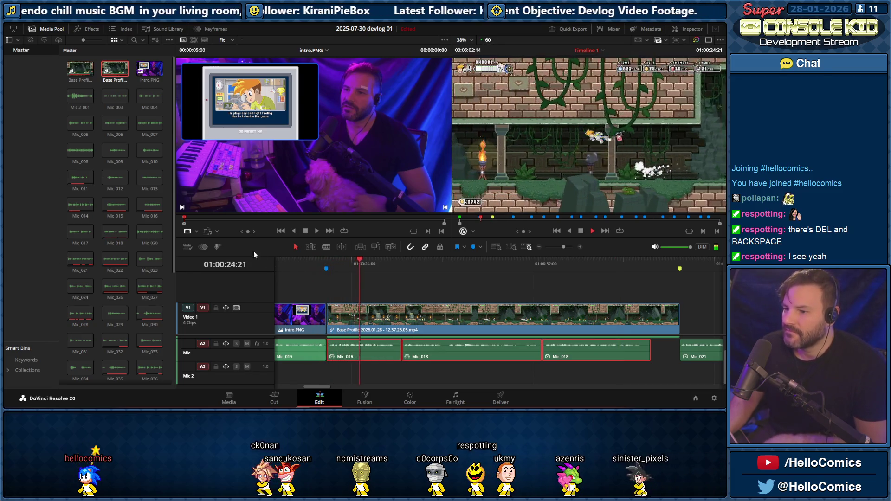
pyautogui.moveTo(350, 349); pyautogui.dragTo(356, 355)
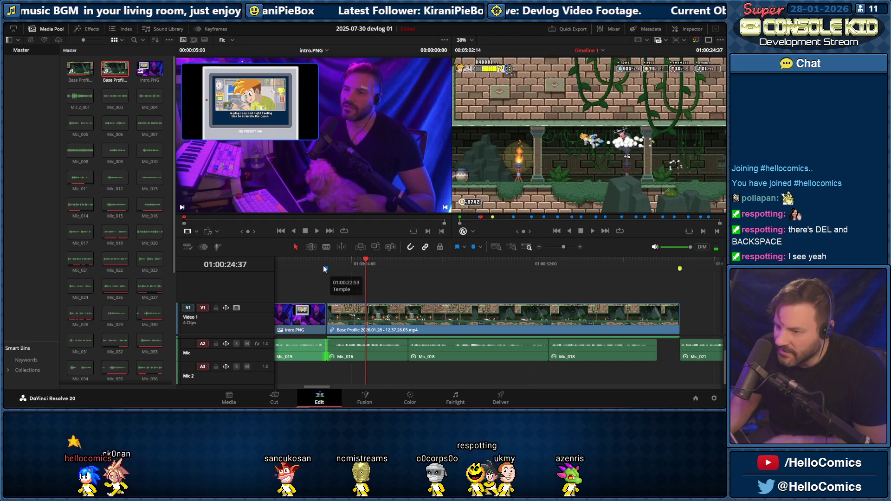
pyautogui.click(319, 263)
pyautogui.press('space')
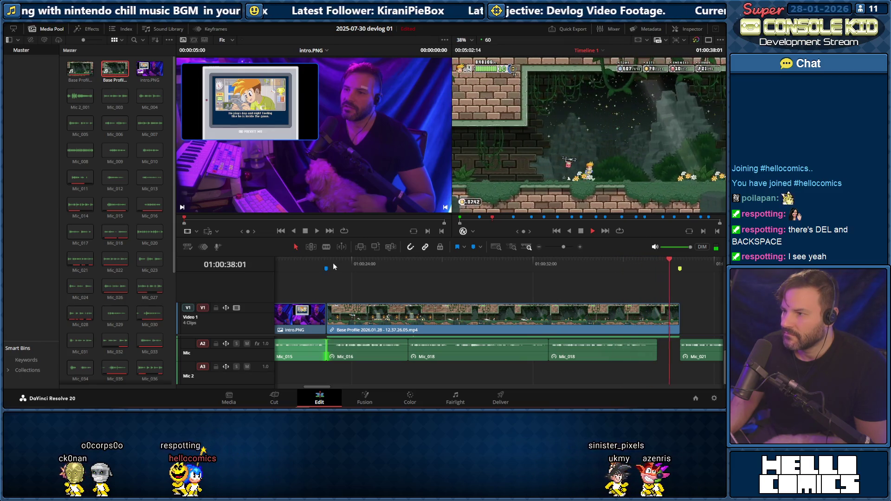
# Stop playback once it has run past the end of the Base Profile gameplay clip
pyautogui.press('space')
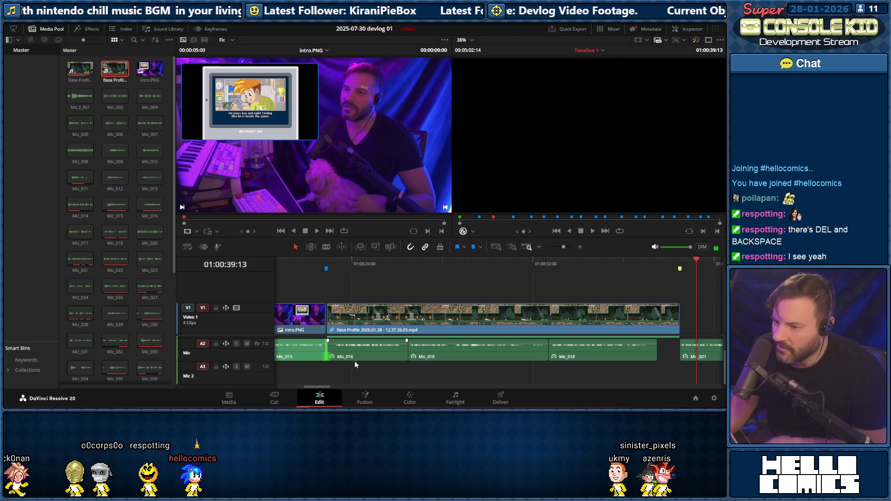
pyautogui.moveTo(325, 389); pyautogui.dragTo(342, 388)
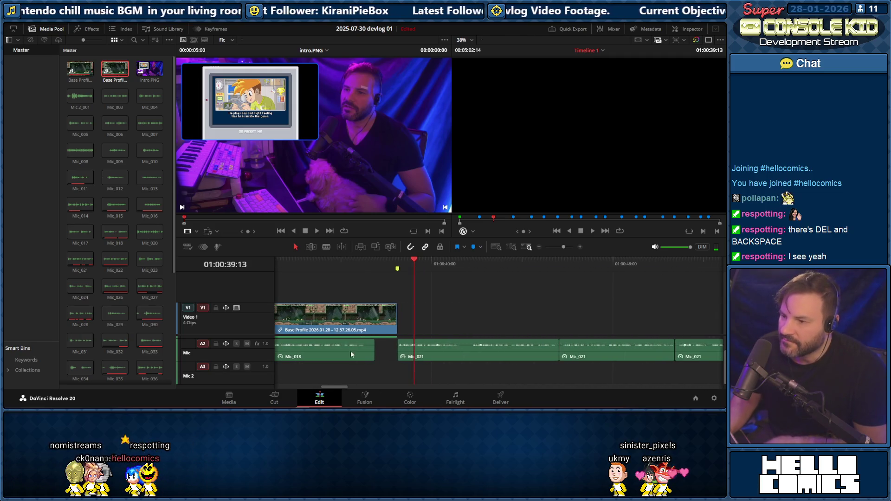
# Replay and scrub through the final frames of the gameplay clip to review its end
pyautogui.press('/')
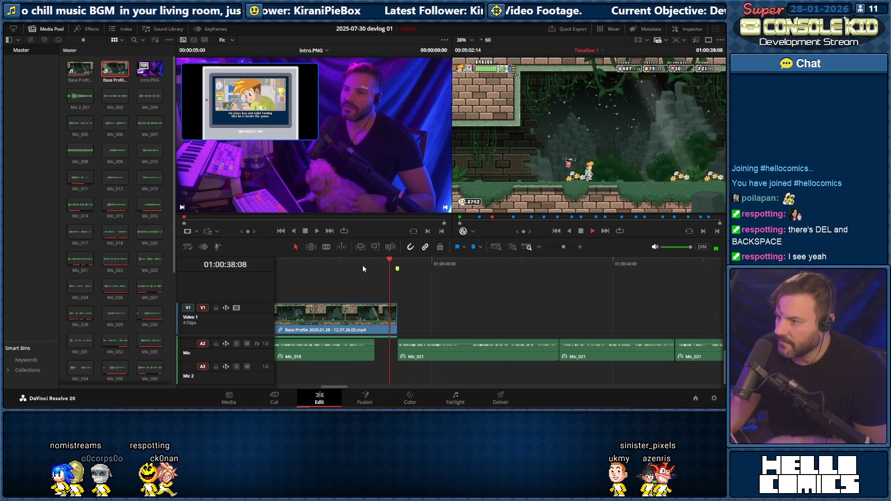
pyautogui.click(385, 267)
pyautogui.moveTo(385, 269); pyautogui.dragTo(393, 269)
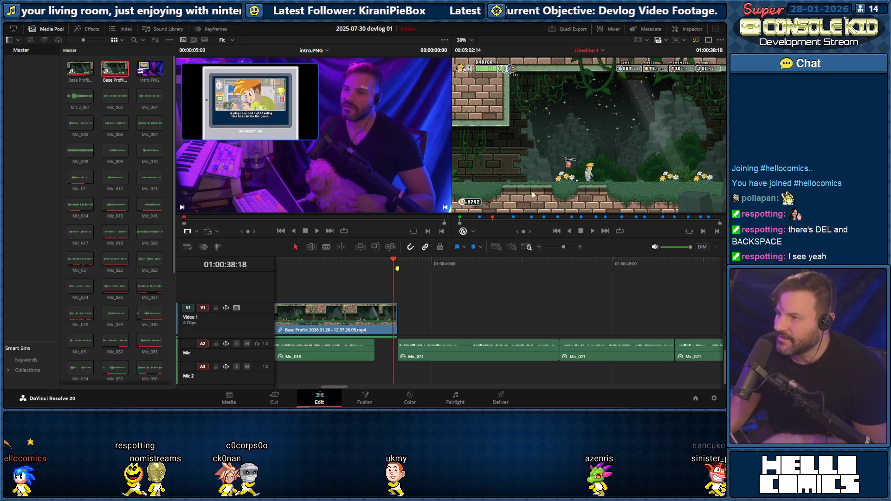
pyautogui.press('space')
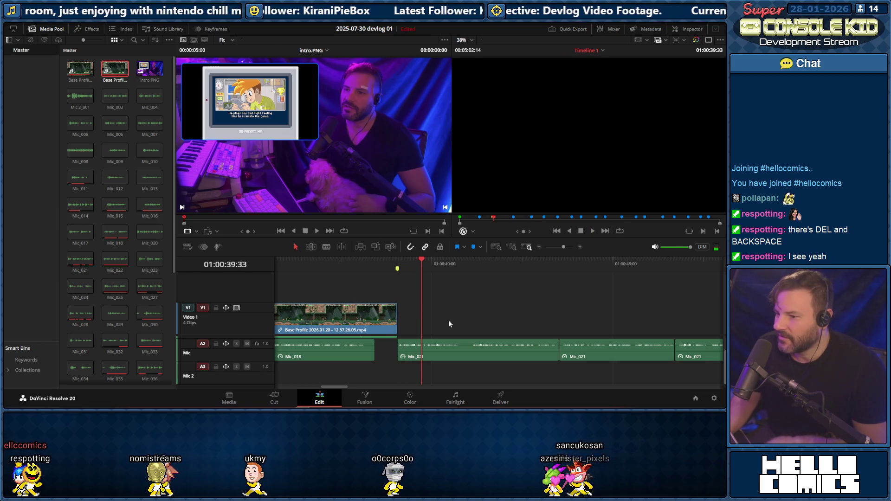
pyautogui.click(381, 264)
pyautogui.press('space')
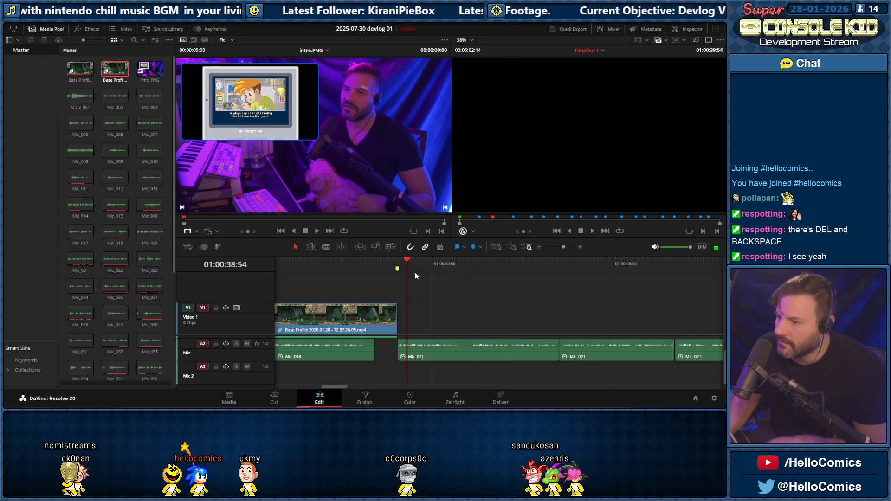
# Blade Mic_021 at the start and end of the pause and ripple-delete the short piece between
pyautogui.click(459, 268)
pyautogui.click(461, 269)
pyautogui.hotkey('ctrl', 'b')
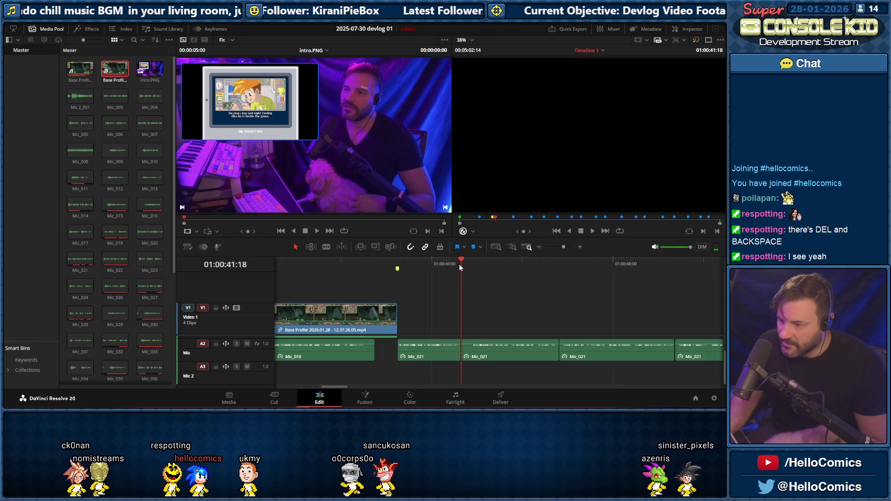
pyautogui.click(467, 263)
pyautogui.moveTo(468, 262); pyautogui.dragTo(471, 260)
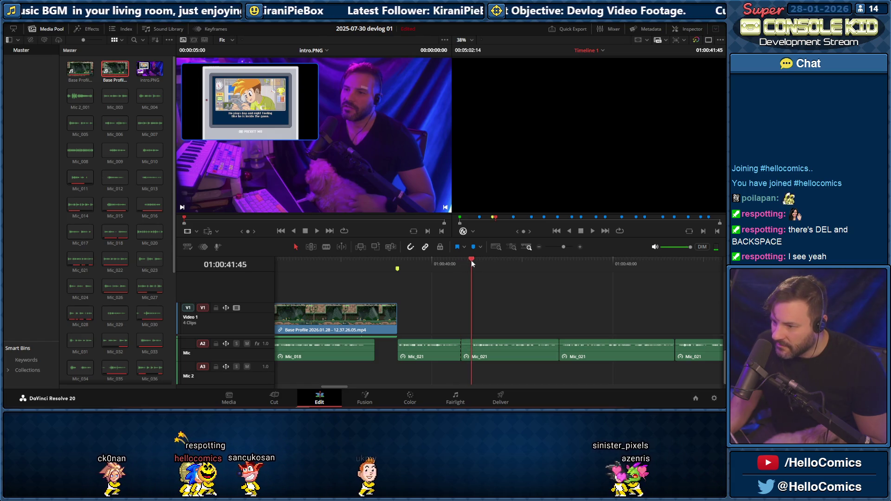
pyautogui.hotkey('ctrl', 'b')
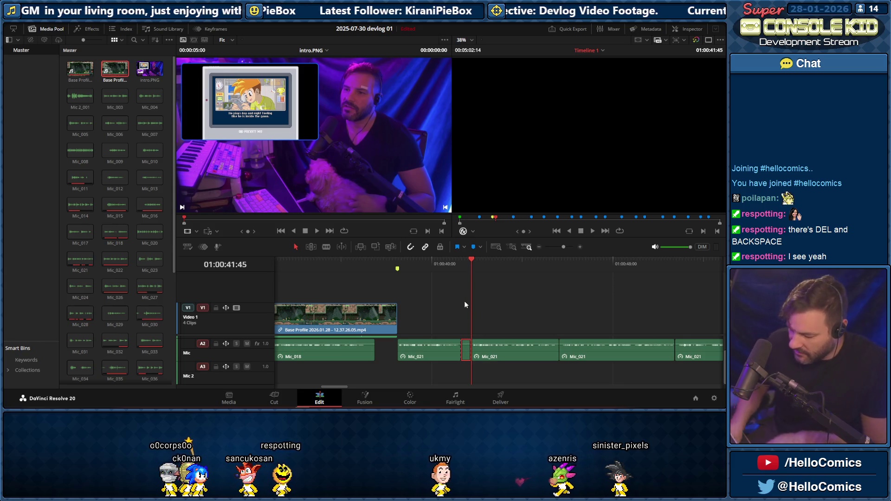
pyautogui.press('Delete')
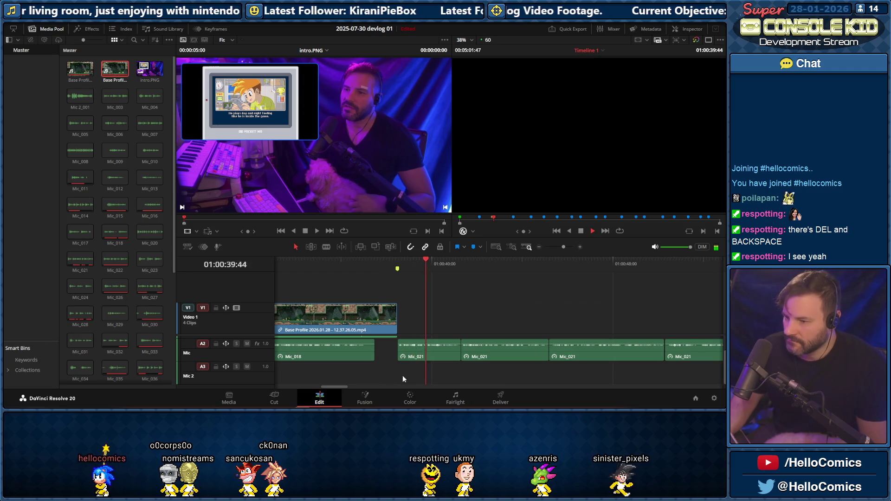
pyautogui.moveTo(339, 385); pyautogui.dragTo(349, 387)
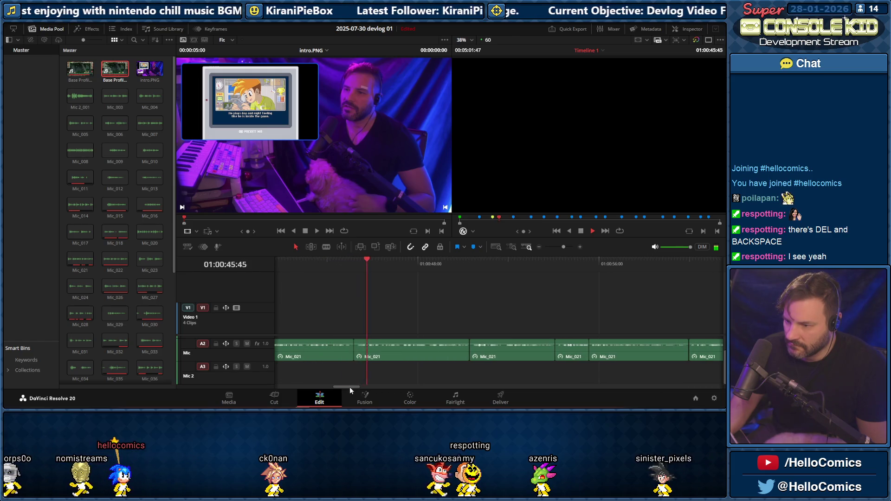
# Zoom in and trim about 8 frames of silence off the later Mic_021 clip's start, leaving a gap
pyautogui.press('space')
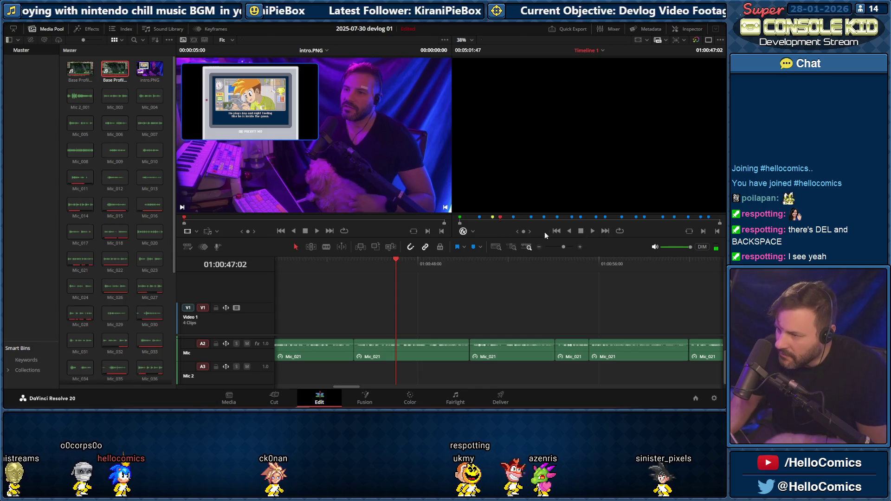
pyautogui.moveTo(561, 247); pyautogui.dragTo(568, 247)
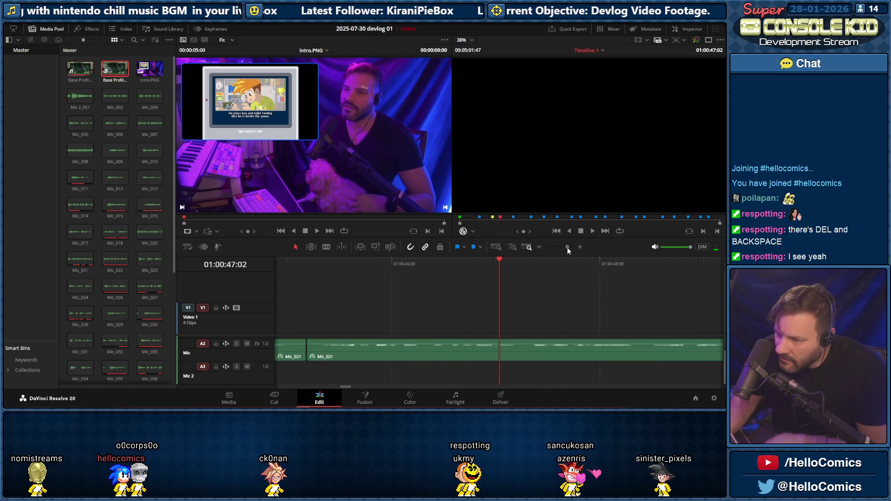
pyautogui.moveTo(337, 353)
pyautogui.mouseDown()
pyautogui.moveTo(349, 352)
pyautogui.moveTo(340, 346)
pyautogui.mouseUp()
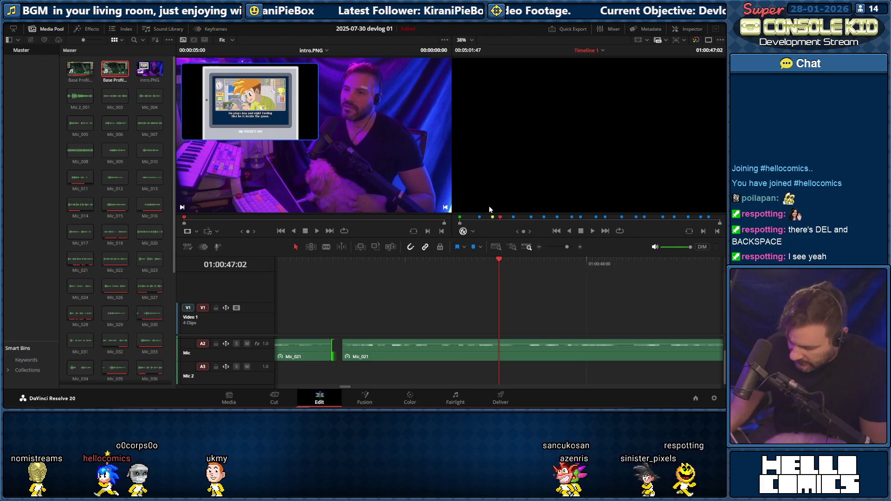
pyautogui.click(339, 349)
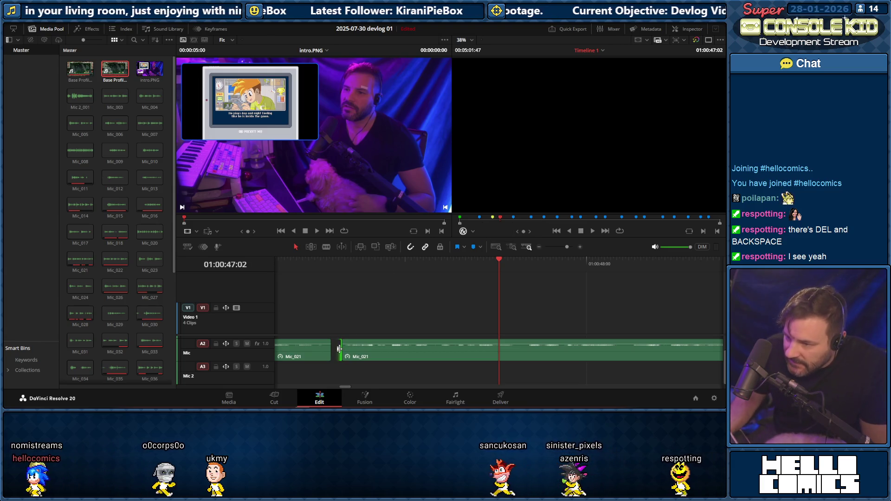
pyautogui.click(335, 347)
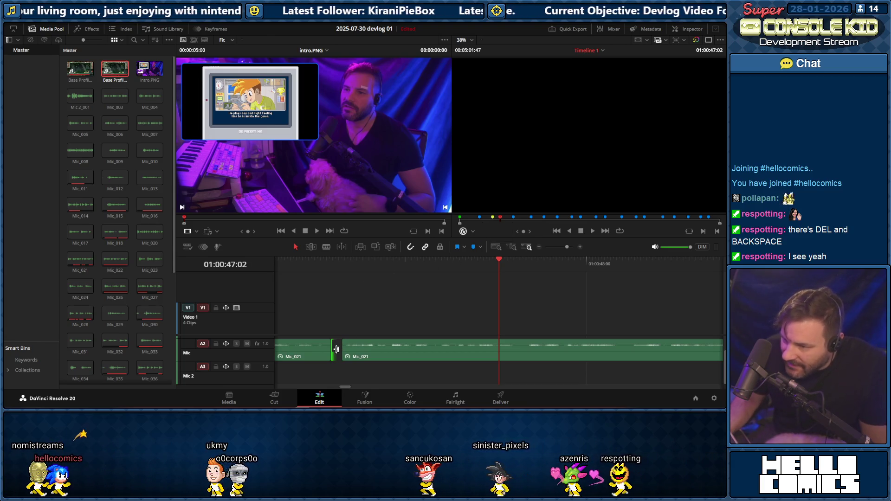
pyautogui.scroll(2, 338, 349)
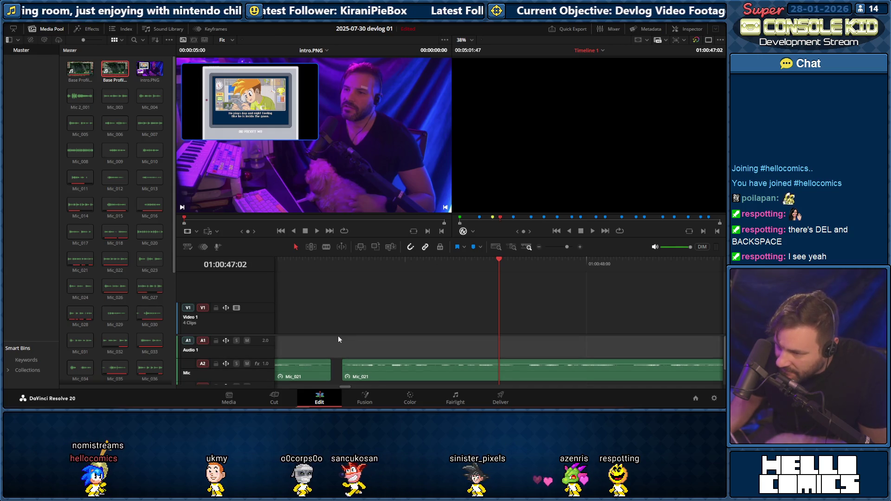
# Ripple-delete the gap so the two Mic_021 clips sit back to back
pyautogui.click(336, 366)
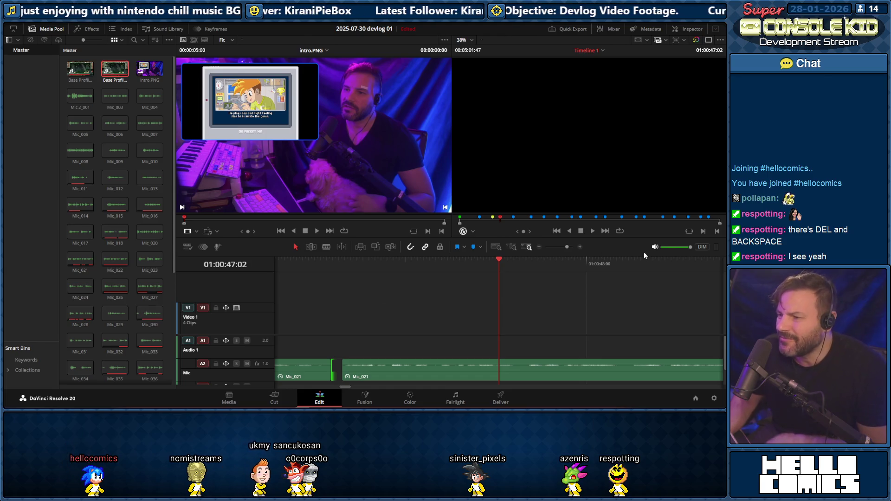
pyautogui.moveTo(566, 249); pyautogui.dragTo(567, 249)
pyautogui.press('Delete')
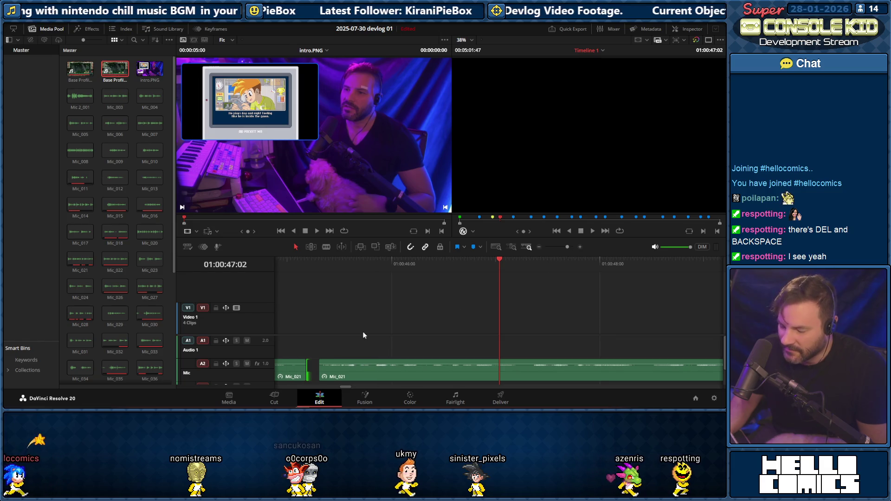
# Blade Mic_021 at the next pause, ripple-delete the short piece and step through to check the cut
pyautogui.moveTo(315, 265); pyautogui.dragTo(319, 265)
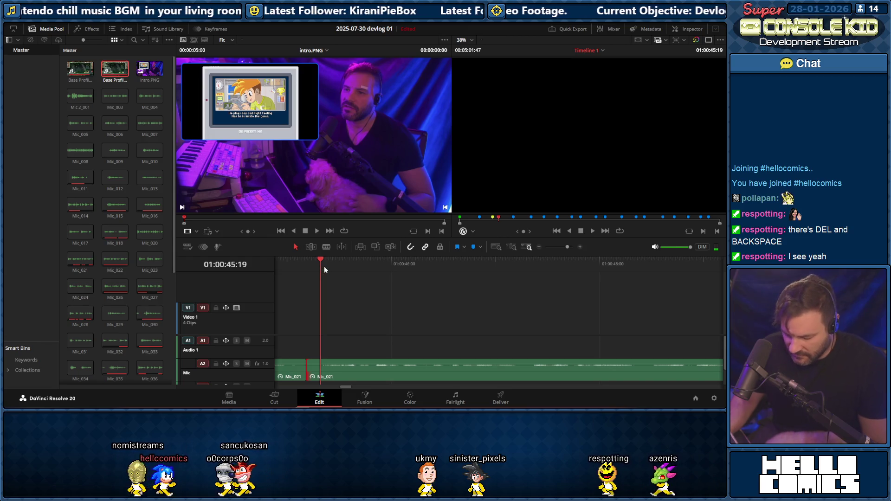
pyautogui.hotkey('ctrl', 'b')
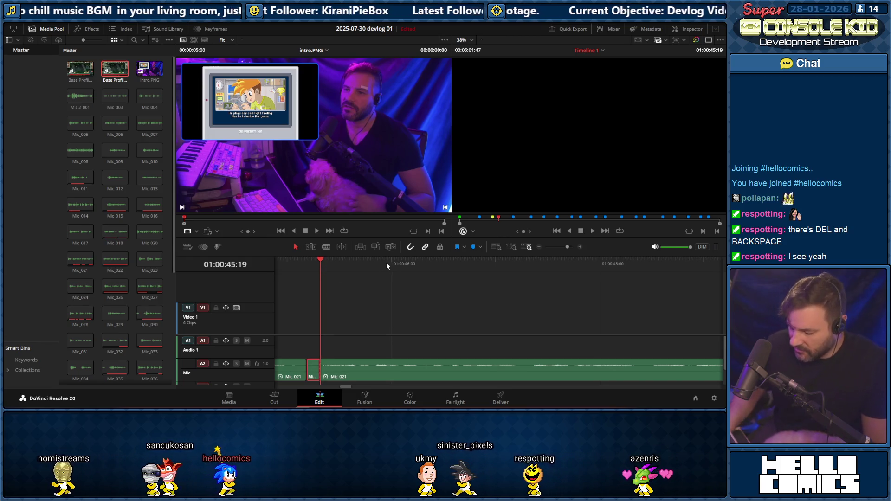
pyautogui.press('Delete')
pyautogui.click(331, 315)
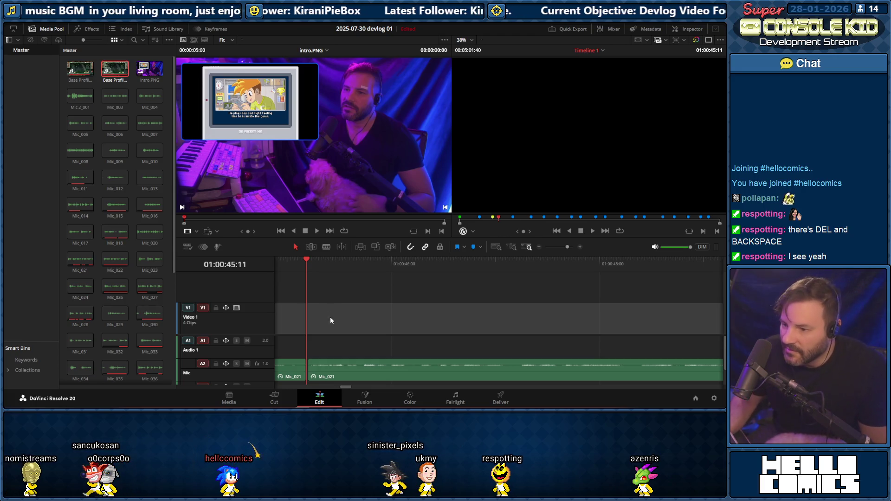
pyautogui.press('Right')
pyautogui.press('Right')
pyautogui.press('Right')
pyautogui.press('Right')
pyautogui.press('Right')
pyautogui.press('Right')
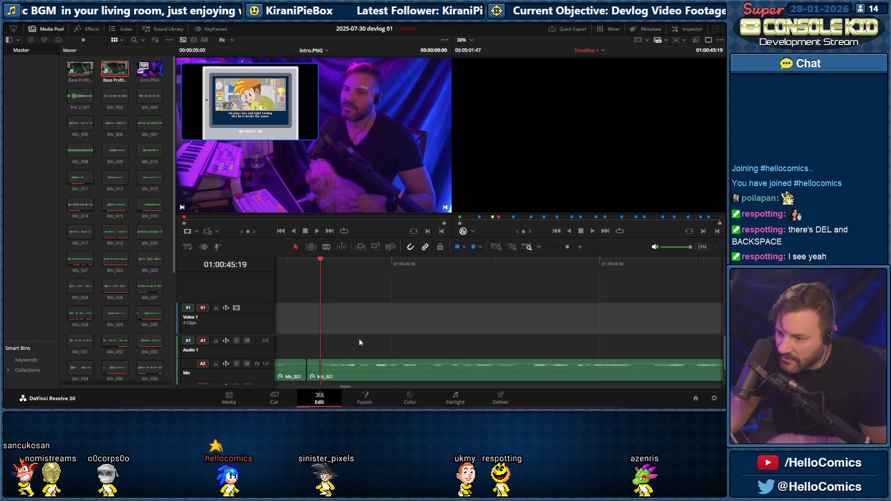
pyautogui.press('Up')
pyautogui.press('Up')
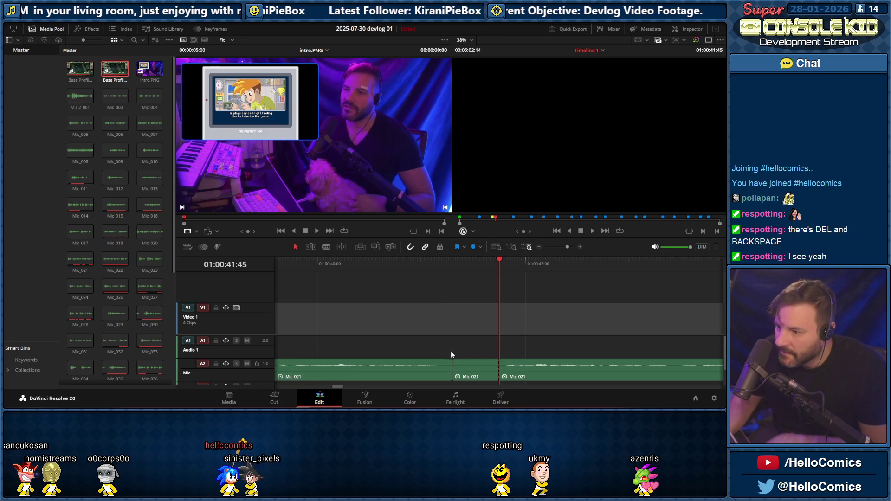
# Undo the stray through-edits, then blade both ends of the next Mic_021 pause and ripple-delete it
pyautogui.hotkey('ctrl', 'z')
pyautogui.click(442, 264)
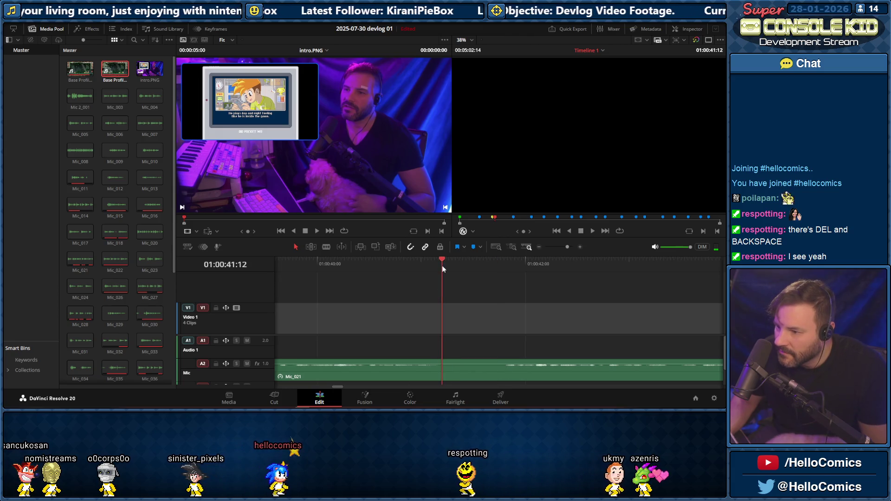
pyautogui.hotkey('ctrl', 'b')
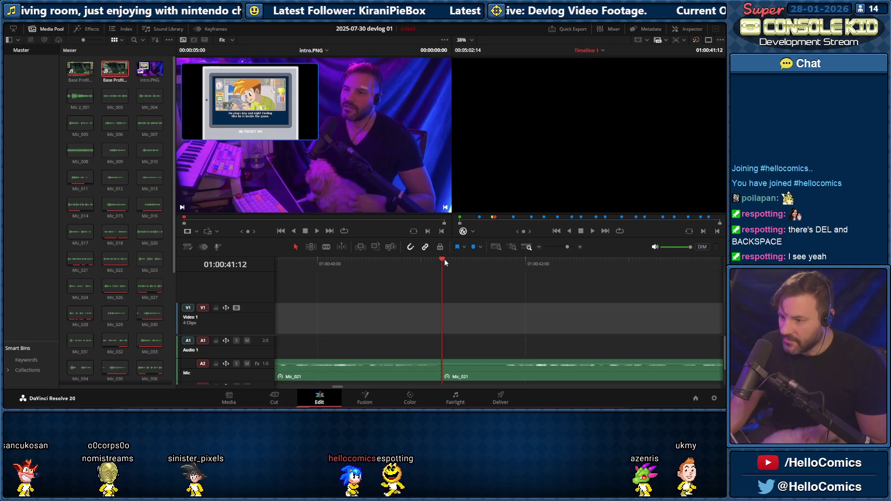
pyautogui.moveTo(444, 259); pyautogui.dragTo(502, 266)
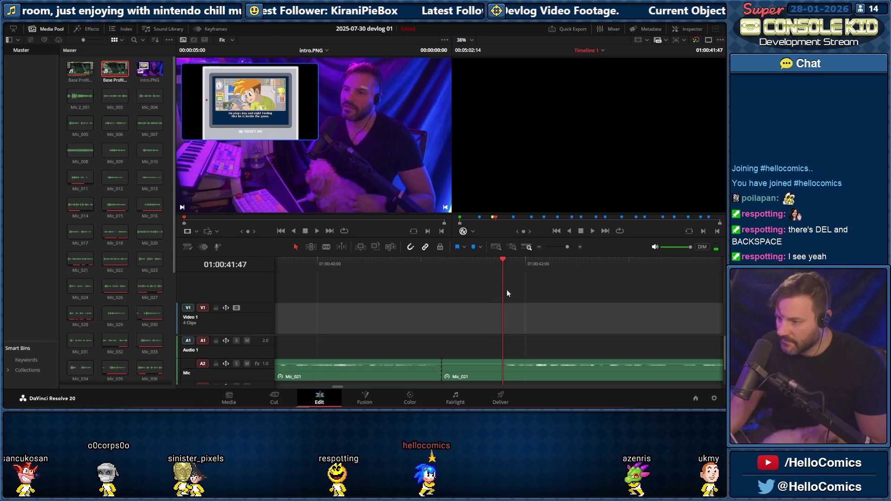
pyautogui.hotkey('ctrl', 'b')
pyautogui.click(478, 365)
pyautogui.press('Delete')
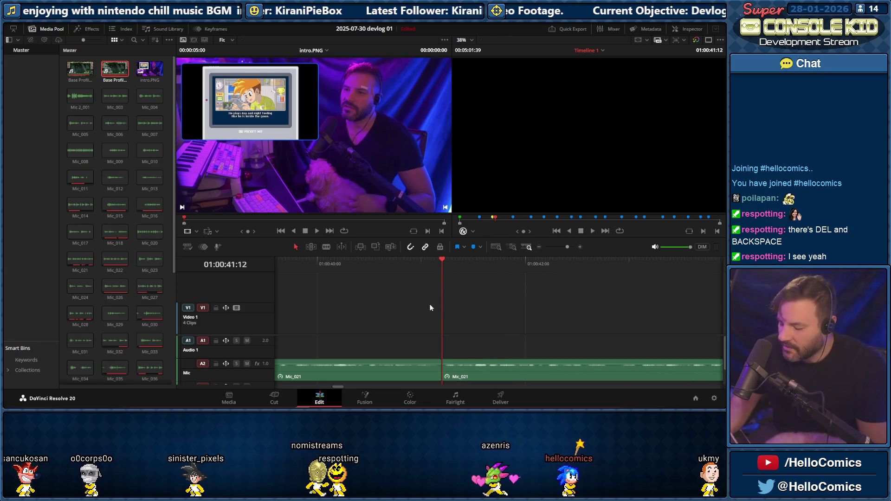
# Review the cut, stop at the following pause, blade where narration resumes and ripple-delete it
pyautogui.click(392, 264)
pyautogui.press('space')
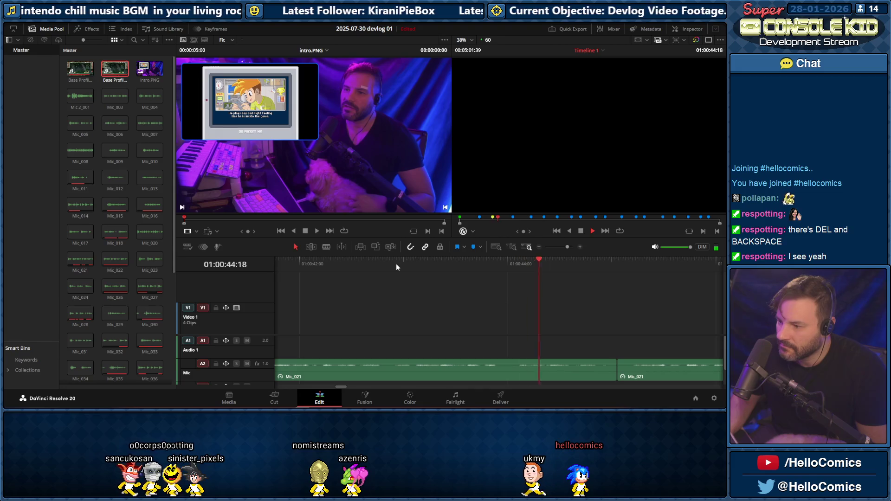
pyautogui.press('space')
pyautogui.moveTo(623, 267); pyautogui.dragTo(630, 272)
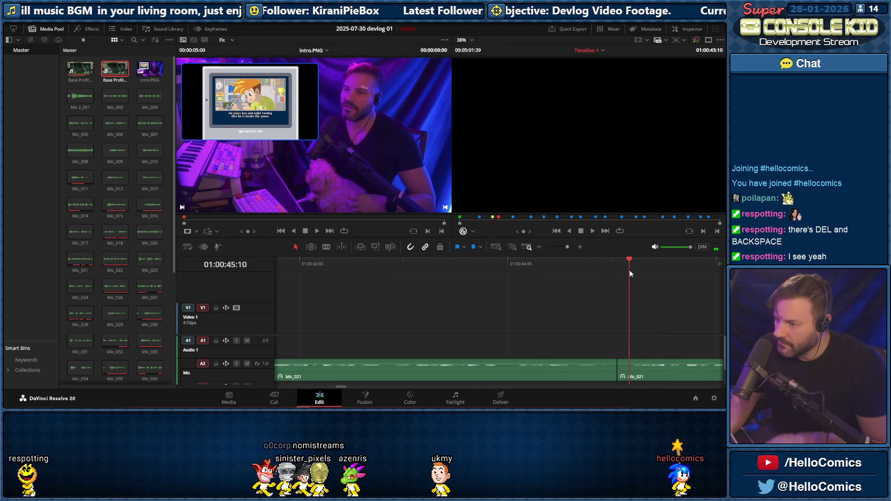
pyautogui.hotkey('ctrl', 'b')
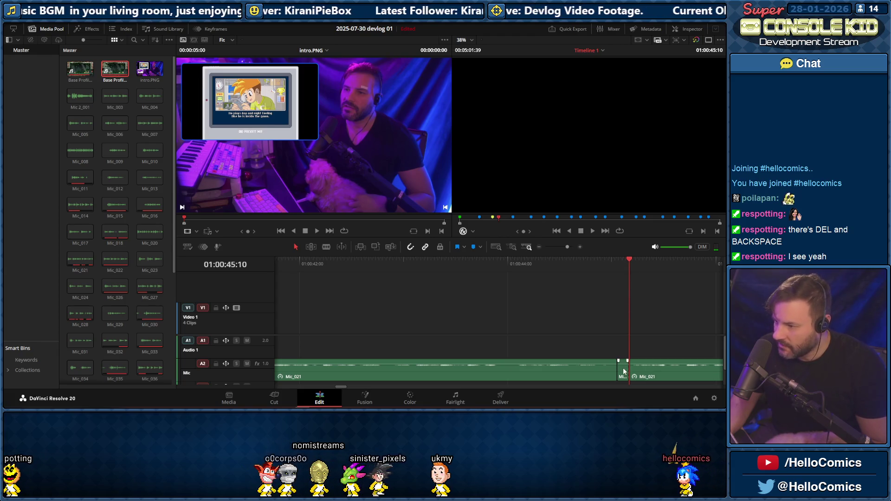
pyautogui.press('Delete')
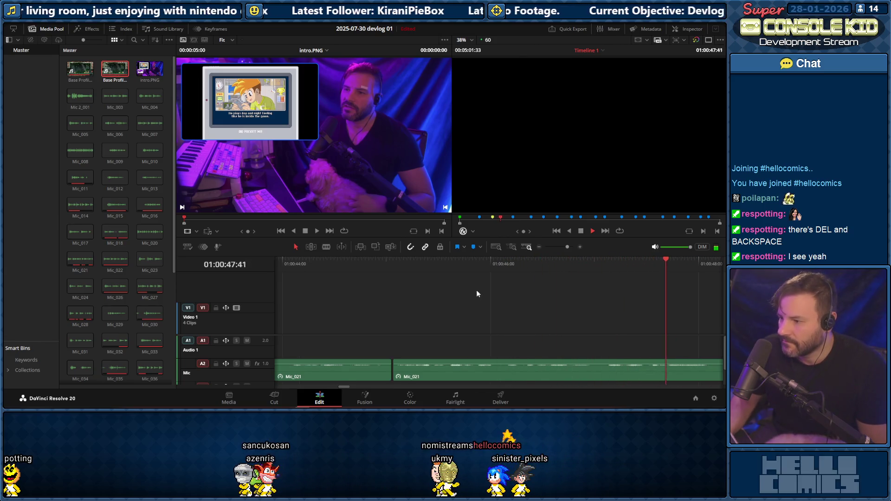
# Stop at the next pause, blade its start and end, and ripple-delete the pause segment
pyautogui.press('space')
pyautogui.moveTo(291, 267); pyautogui.dragTo(379, 260)
pyautogui.hotkey('ctrl', 'b')
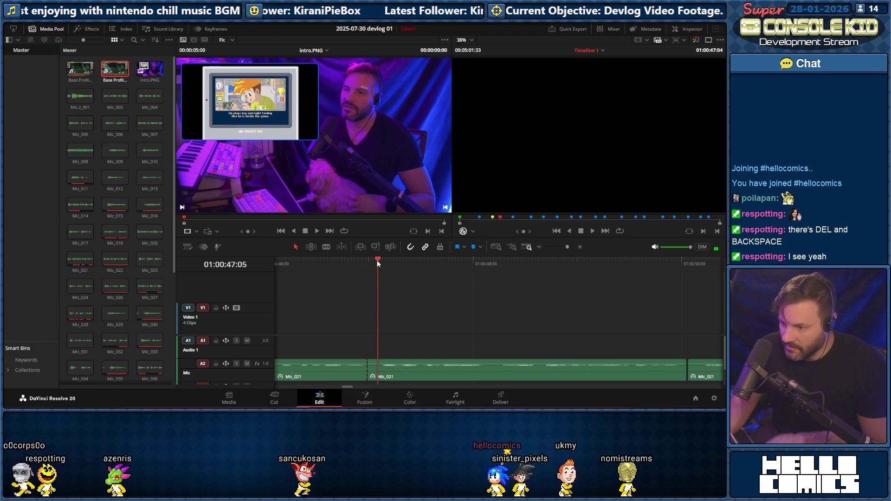
pyautogui.hotkey('ctrl', 'b')
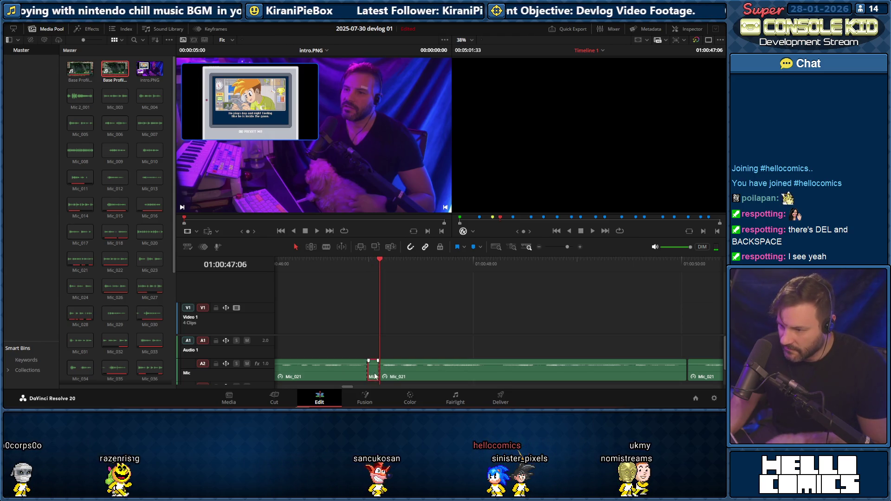
pyautogui.press('Delete')
pyautogui.press('space')
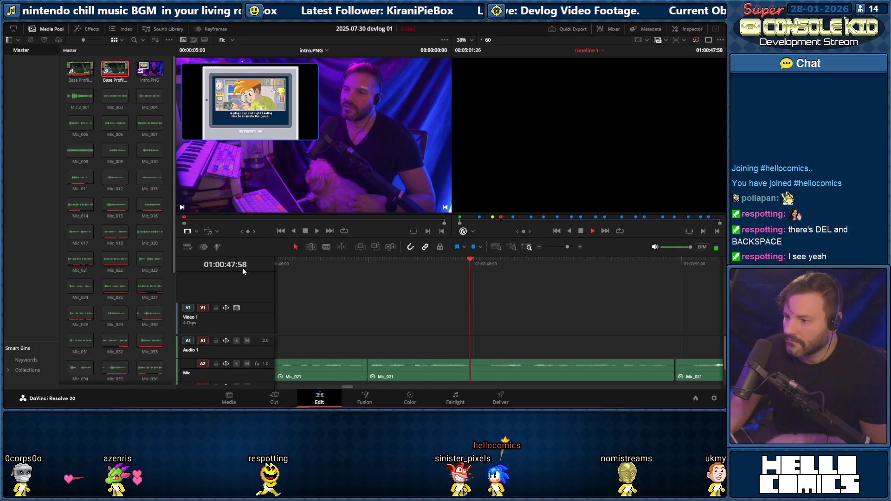
# Blade another pause at both ends, ripple-delete the short piece and play the section back
pyautogui.click(473, 265)
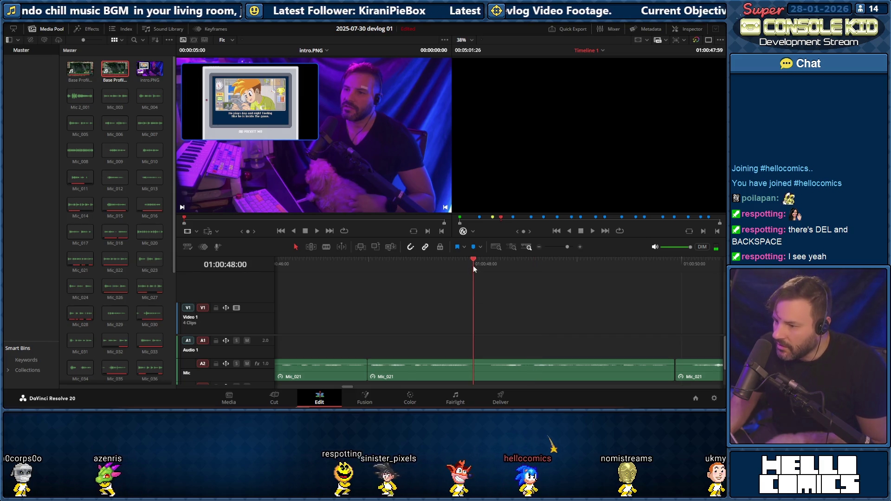
pyautogui.hotkey('ctrl', 'b')
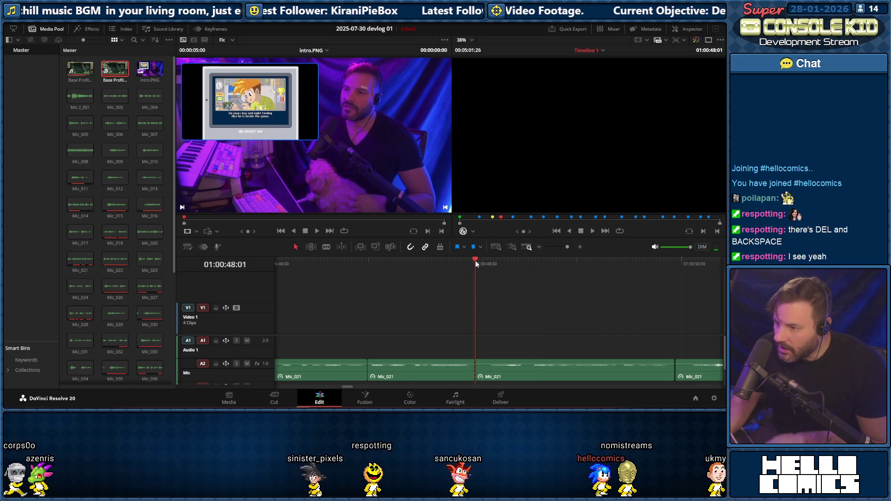
pyautogui.click(487, 262)
pyautogui.hotkey('ctrl', 'b')
pyautogui.click(482, 371)
pyautogui.press('Delete')
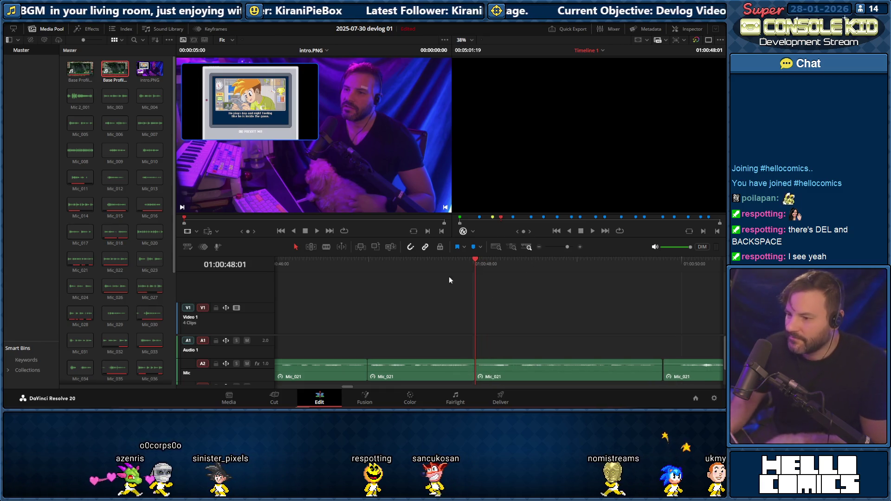
pyautogui.click(342, 264)
pyautogui.press('space')
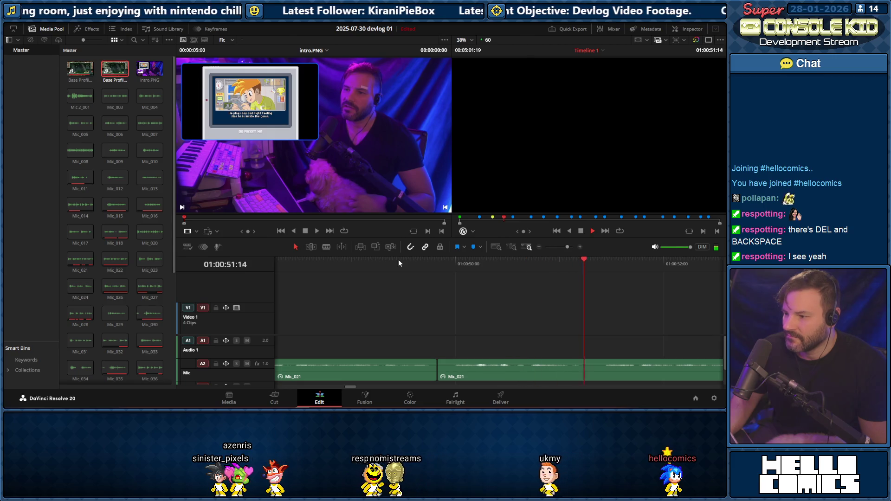
# Blade the end of the next pause, ripple-delete it and replay the edit for review
pyautogui.click(583, 264)
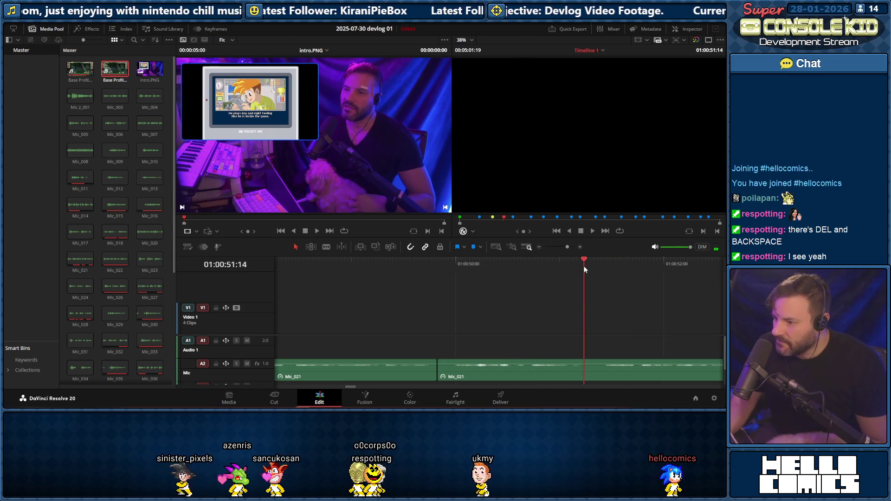
pyautogui.moveTo(583, 261); pyautogui.dragTo(603, 264)
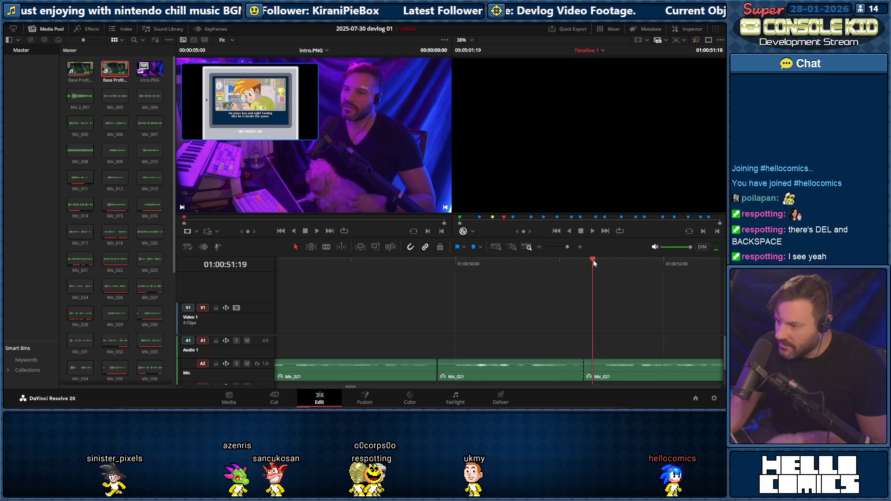
pyautogui.hotkey('ctrl', 'b')
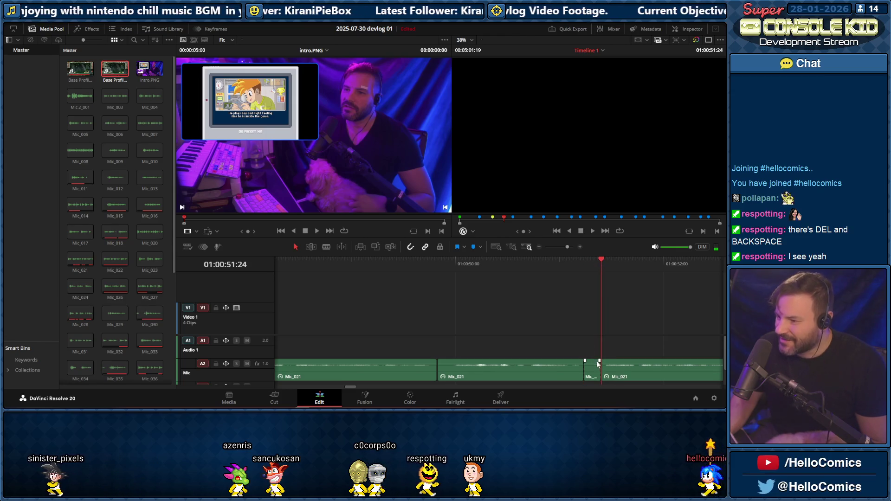
pyautogui.press('Delete')
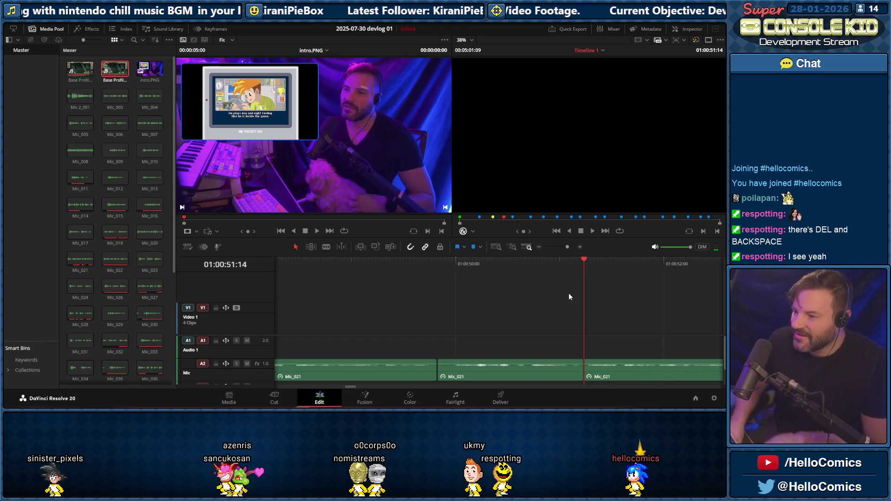
pyautogui.click(370, 264)
pyautogui.press('space')
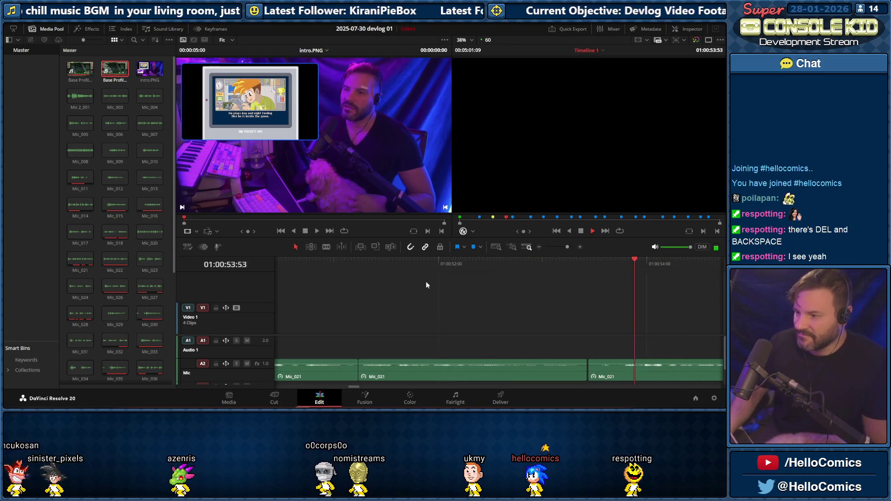
# Undo an extra cut, blade one more pause, and review playback up to the next gameplay clip
pyautogui.press('space')
pyautogui.click(529, 267)
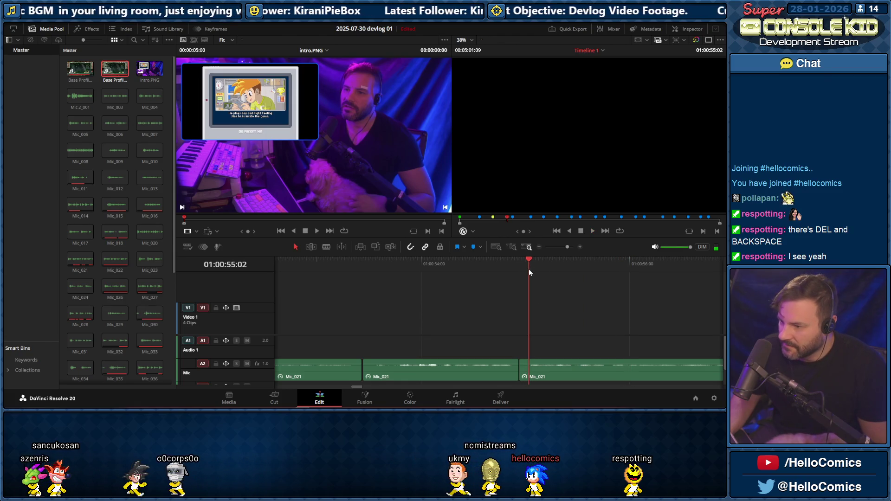
pyautogui.click(527, 269)
pyautogui.hotkey('ctrl', 'z')
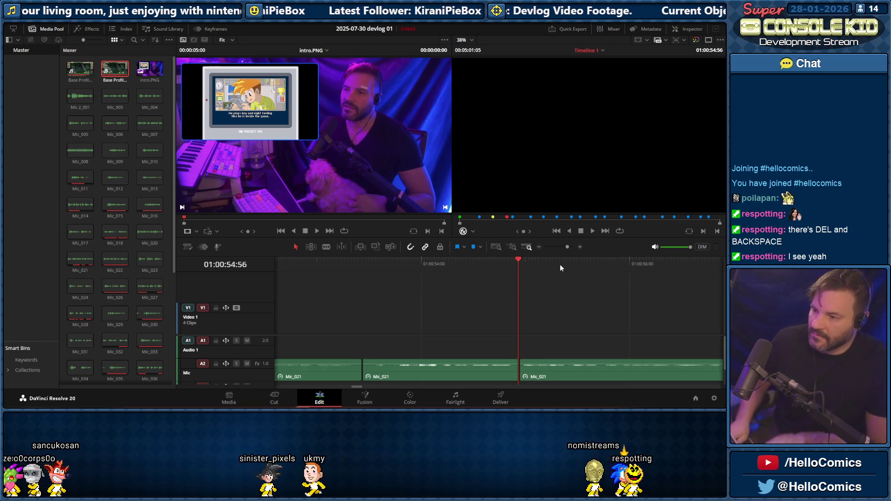
pyautogui.press('space')
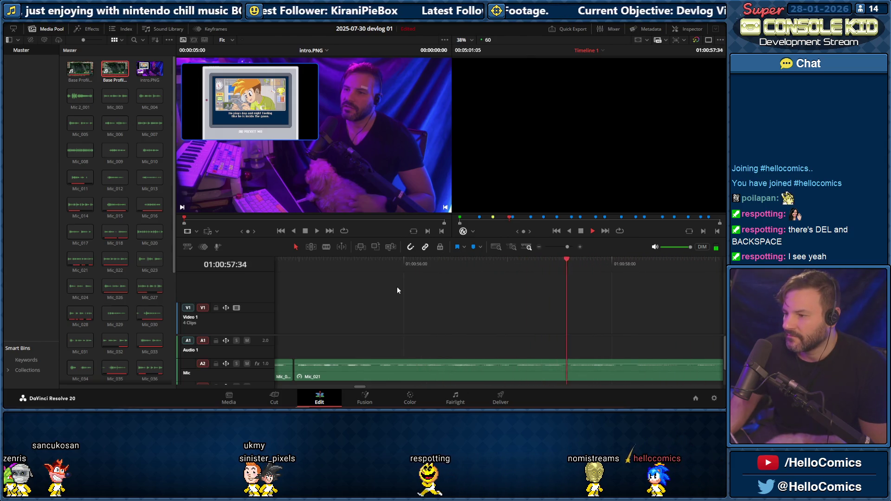
pyautogui.hotkey('ctrl', 'b')
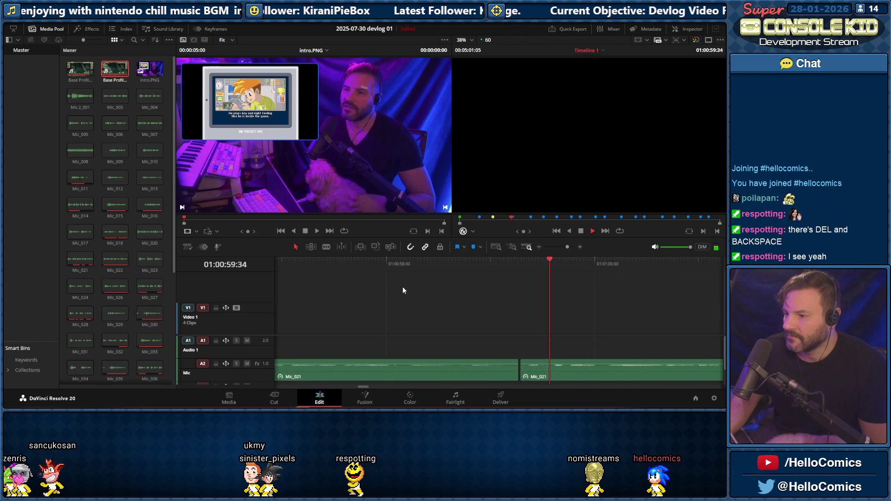
pyautogui.press('space')
pyautogui.click(401, 265)
pyautogui.press('space')
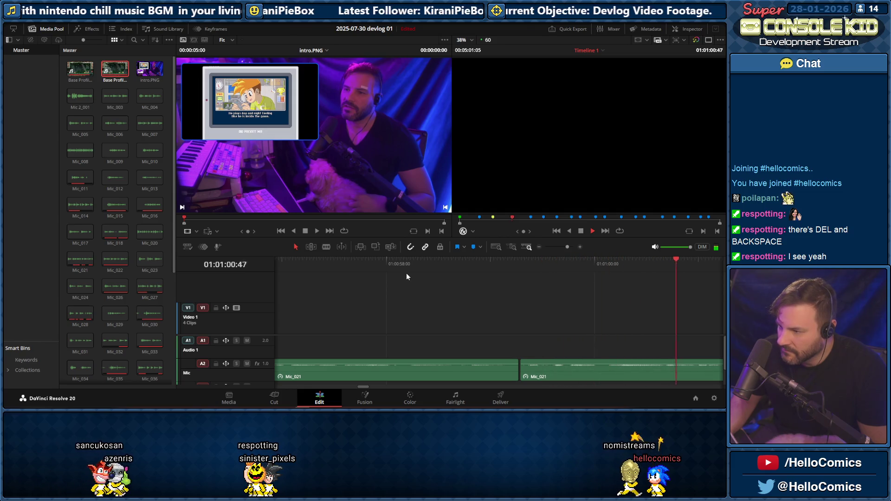
pyautogui.press('space')
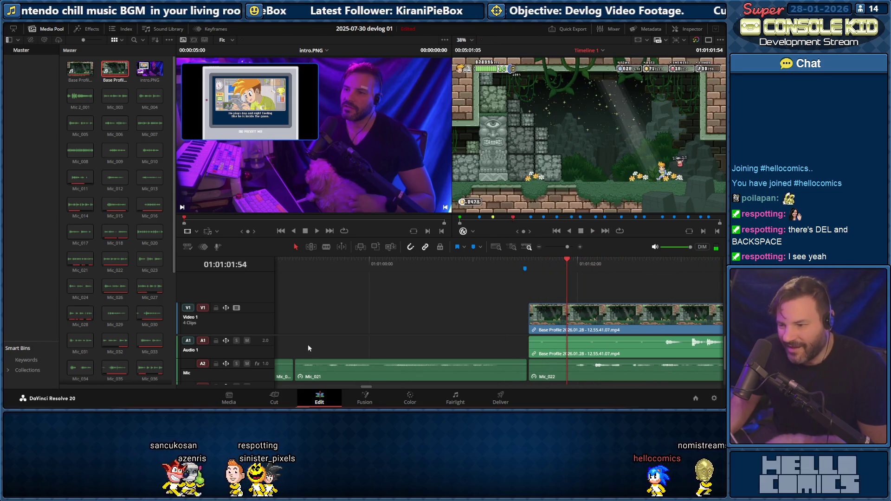
pyautogui.moveTo(568, 247); pyautogui.dragTo(560, 249)
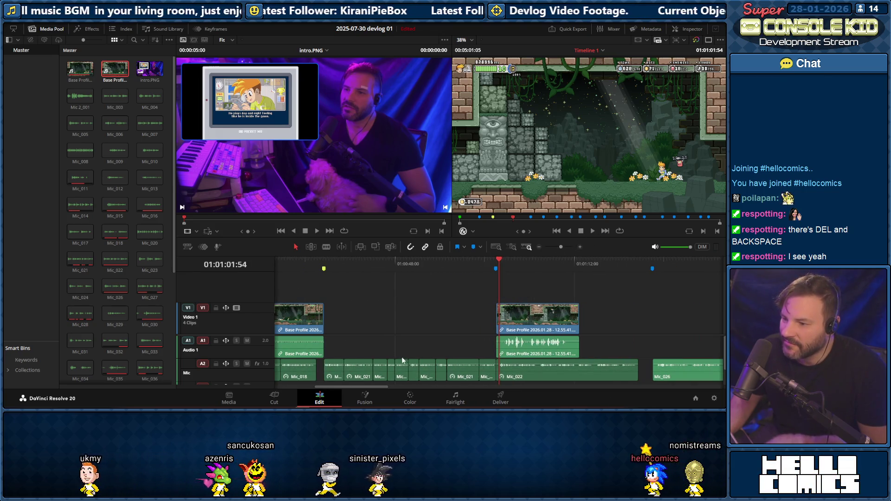
pyautogui.click(382, 372)
pyautogui.click(317, 266)
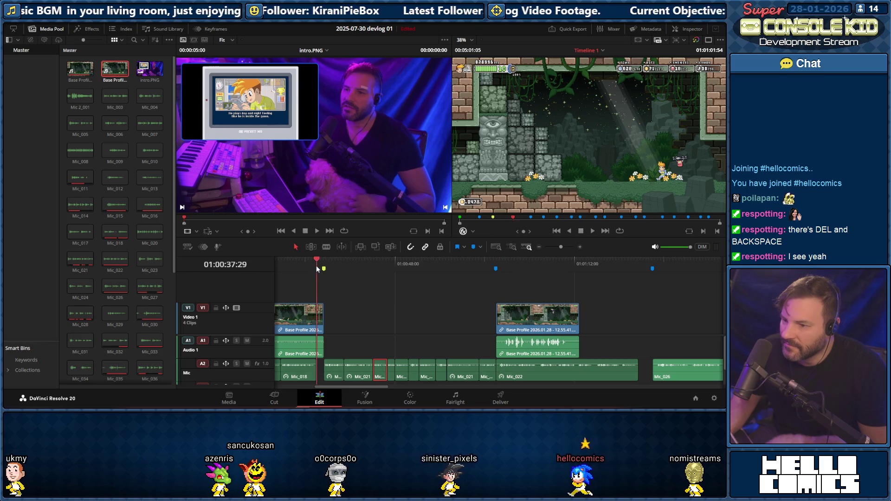
pyautogui.press('space')
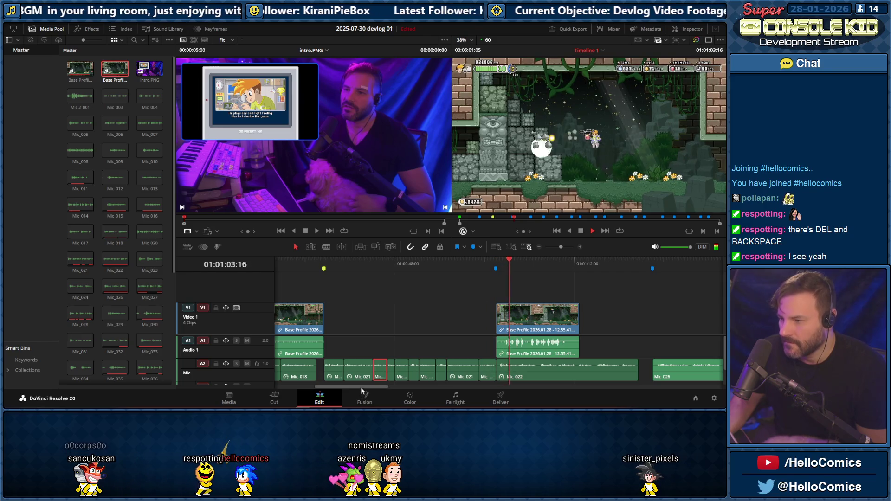
pyautogui.moveTo(361, 387); pyautogui.dragTo(395, 391)
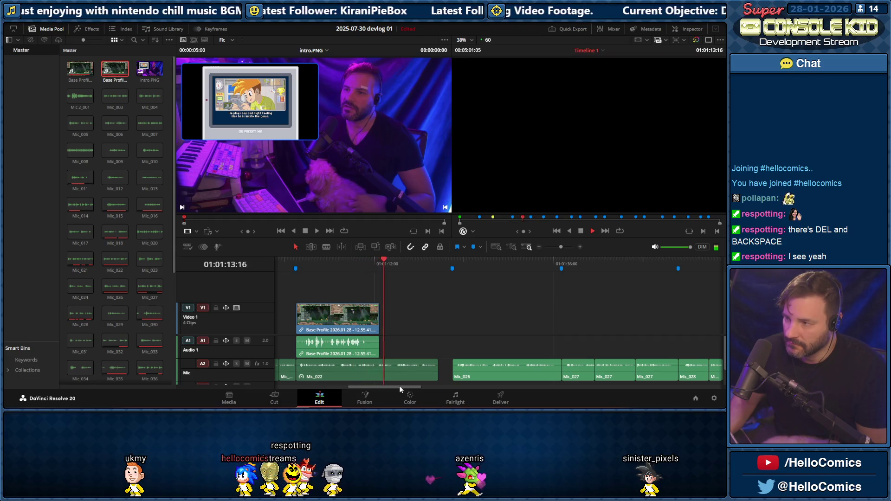
pyautogui.press('space')
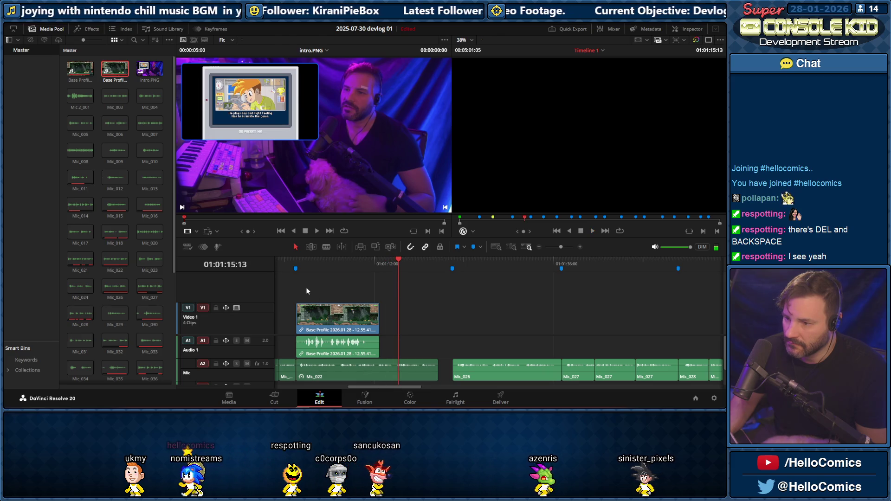
# Replay the second gameplay clip against the Mic_022 narration
pyautogui.click(289, 264)
pyautogui.press('space')
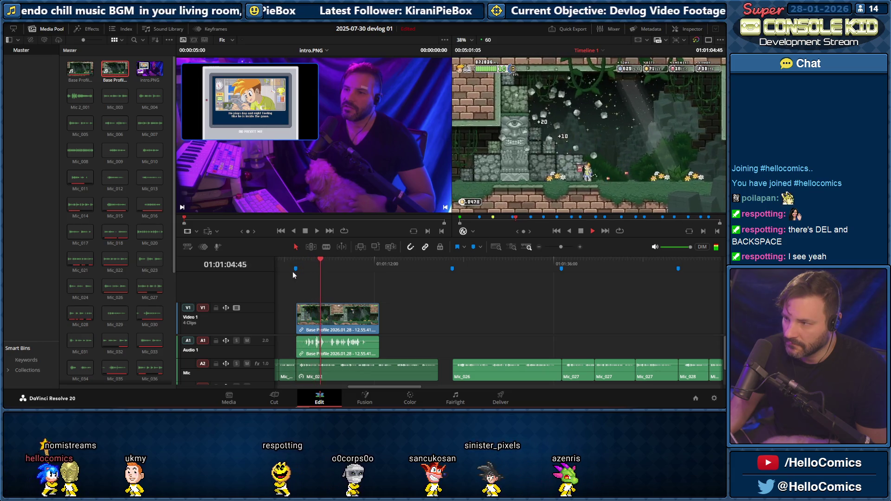
pyautogui.press('space')
# Slide the Base Profile video/audio clip later along V1/A1 to line up with Mic_022
pyautogui.click(347, 326)
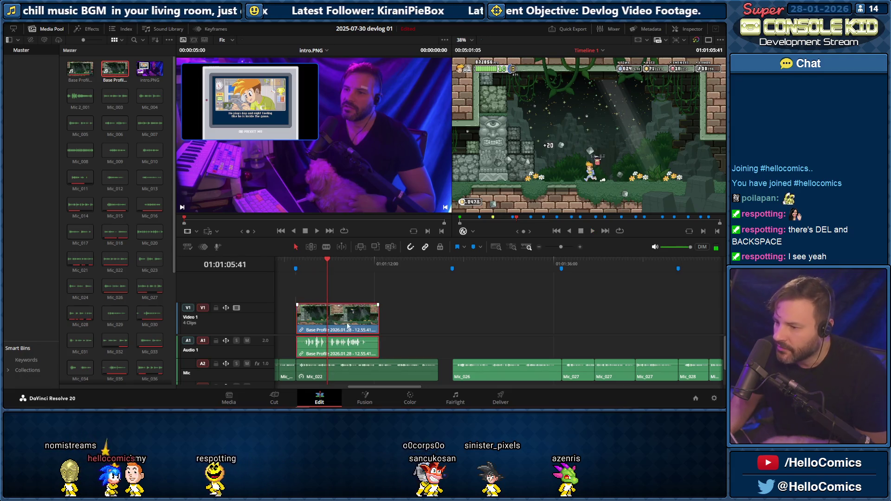
pyautogui.moveTo(347, 326); pyautogui.dragTo(380, 324)
pyautogui.hotkey('ctrl', 'z')
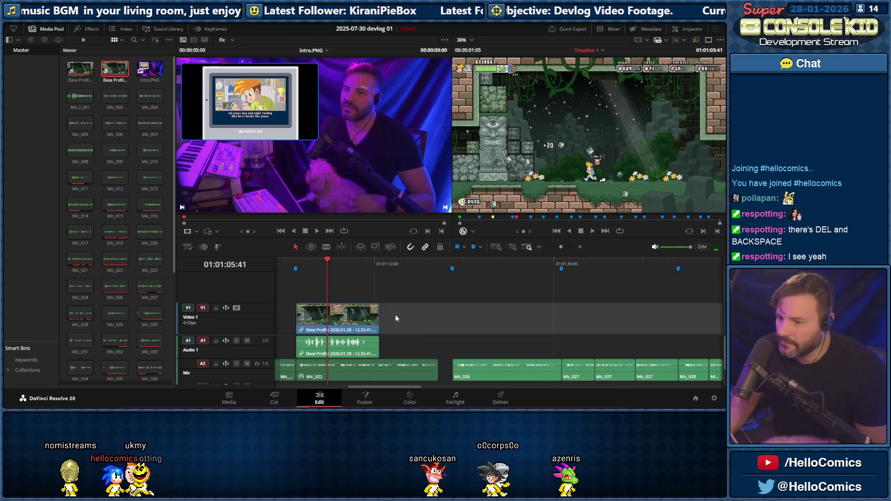
pyautogui.click(343, 318)
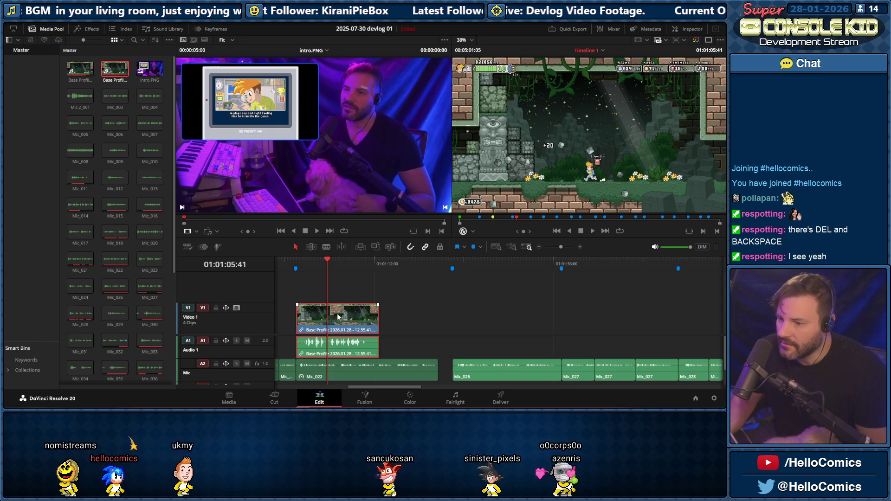
pyautogui.click(355, 317)
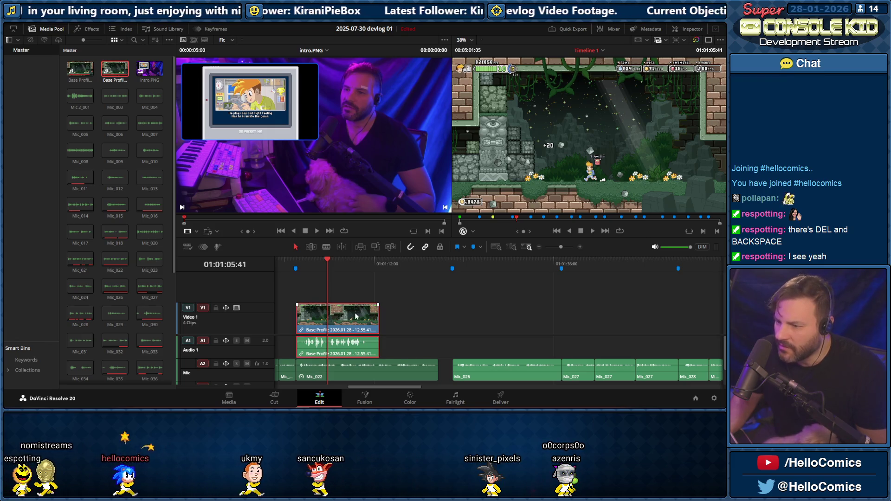
pyautogui.moveTo(335, 319); pyautogui.dragTo(394, 319)
# Play the timeline back from before the moved clip to check the narration alignment
pyautogui.click(344, 265)
pyautogui.press('space')
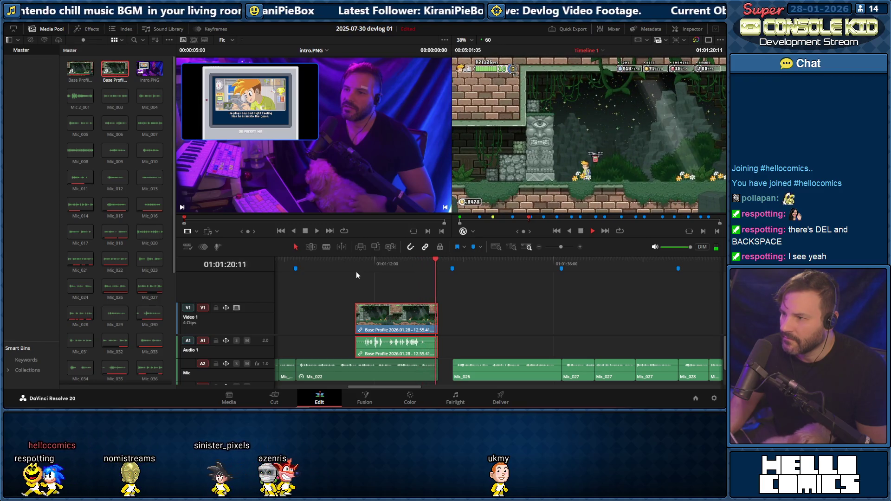
pyautogui.press('space')
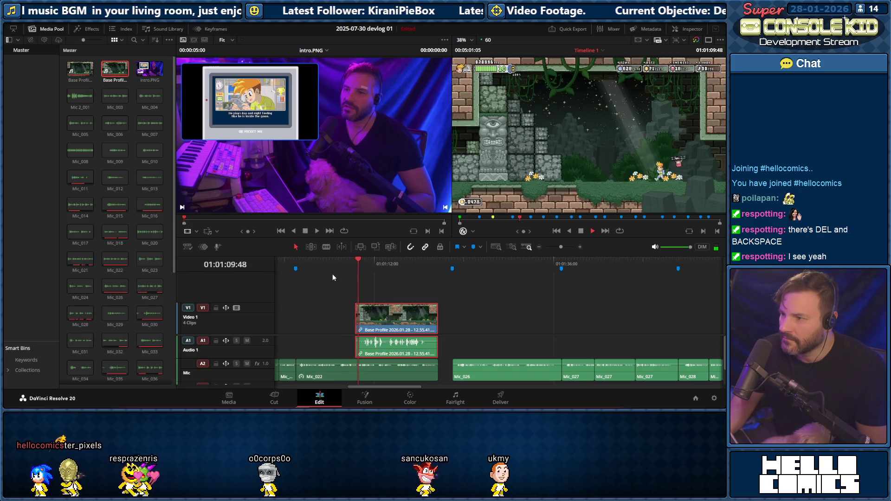
pyautogui.press('space')
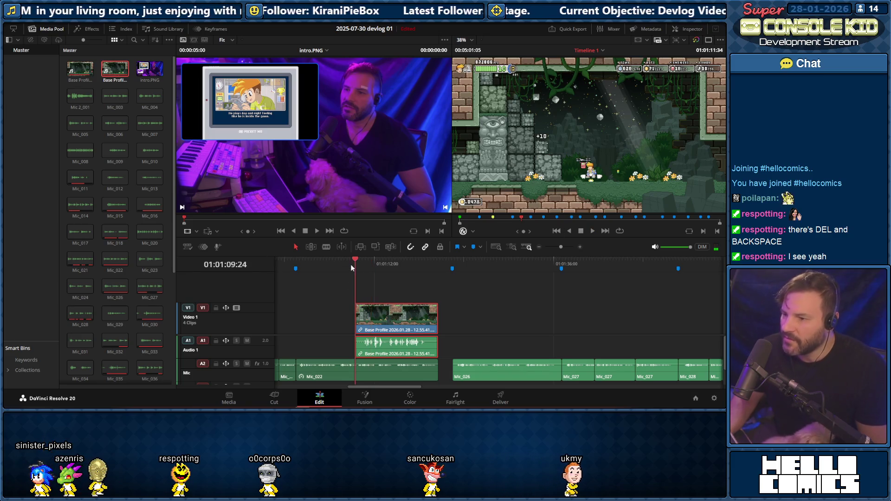
pyautogui.press('space')
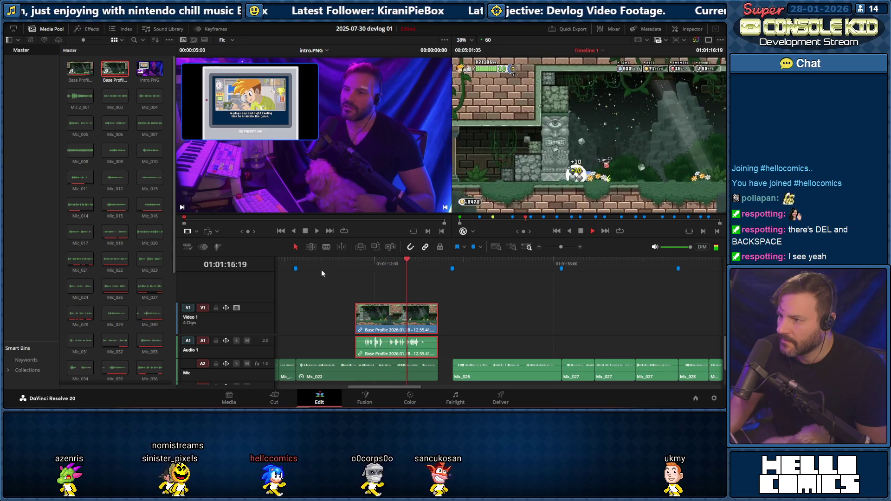
pyautogui.press('space')
pyautogui.click(291, 270)
pyautogui.press('space')
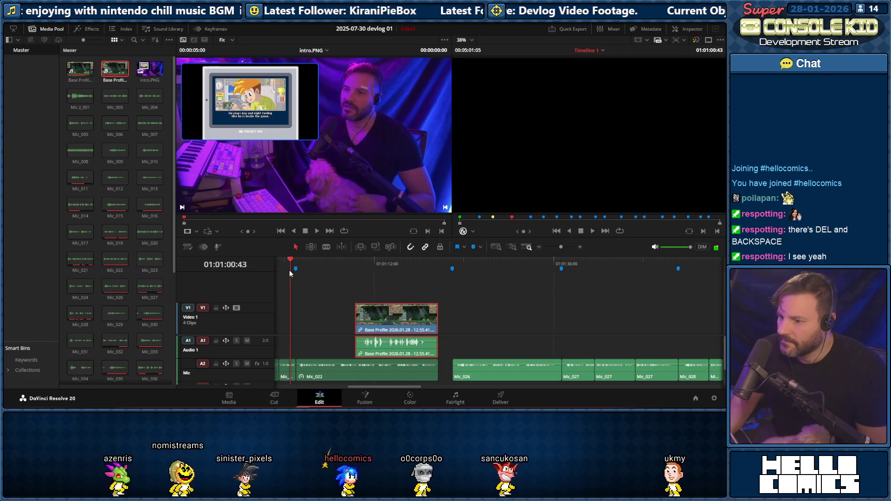
pyautogui.press('space')
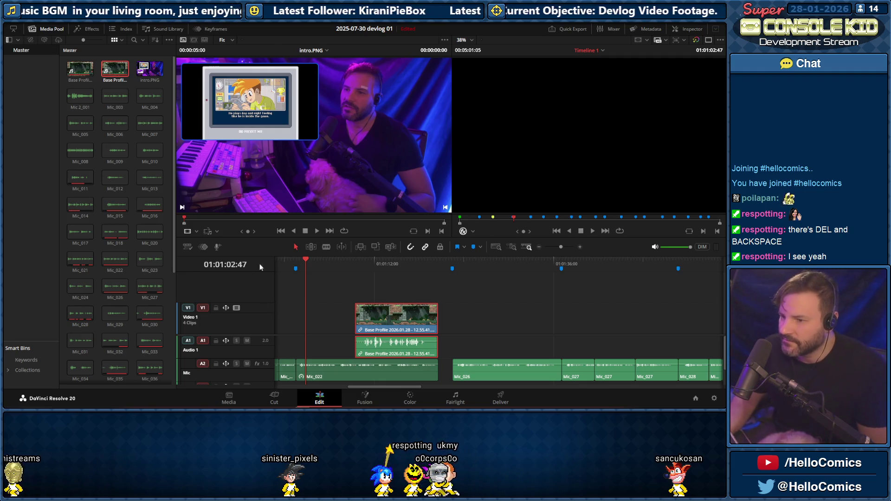
pyautogui.press('space')
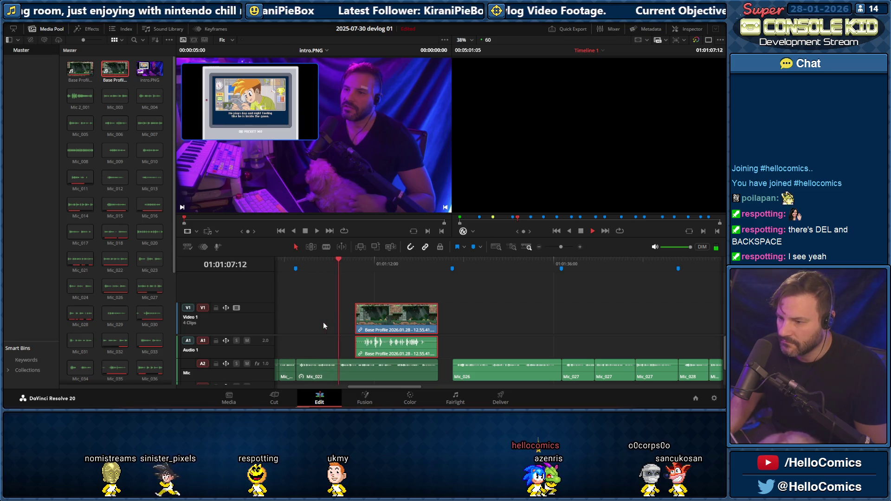
pyautogui.click(337, 263)
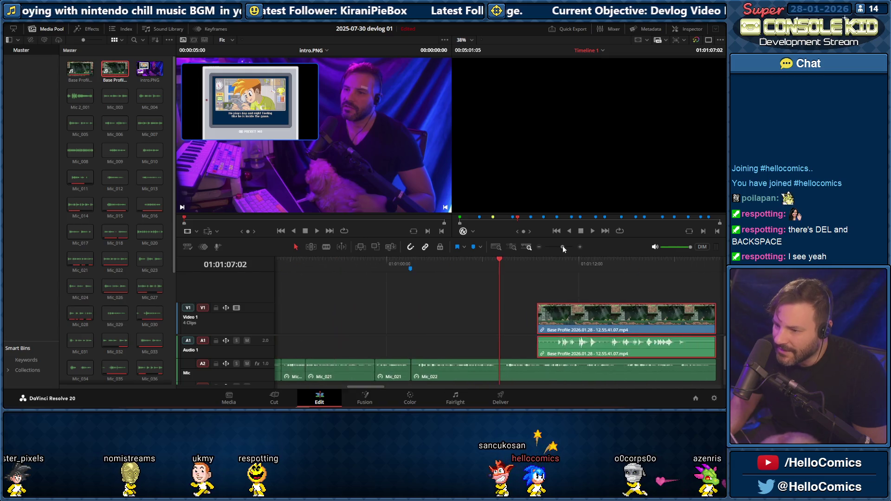
# Zoom in, blade Mic_022 at both ends of the pause, ripple-delete the middle piece, and zoom out
pyautogui.moveTo(560, 247); pyautogui.dragTo(566, 247)
pyautogui.click(481, 265)
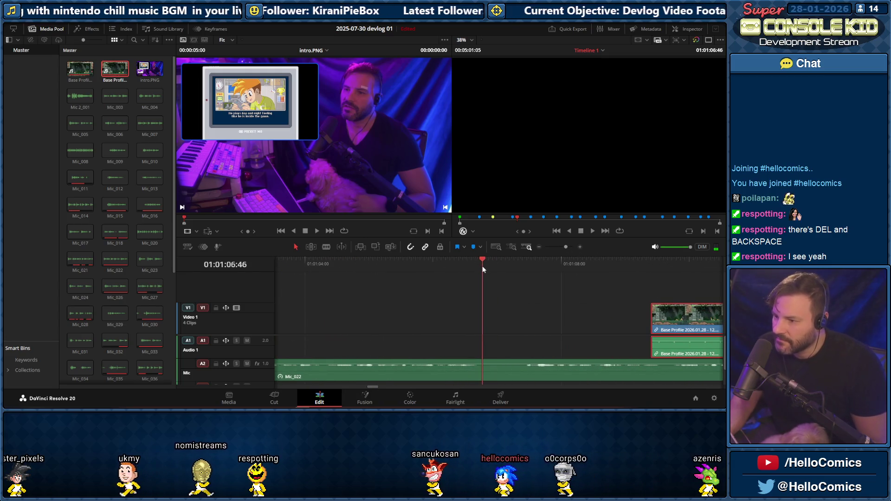
pyautogui.hotkey('ctrl', 'b')
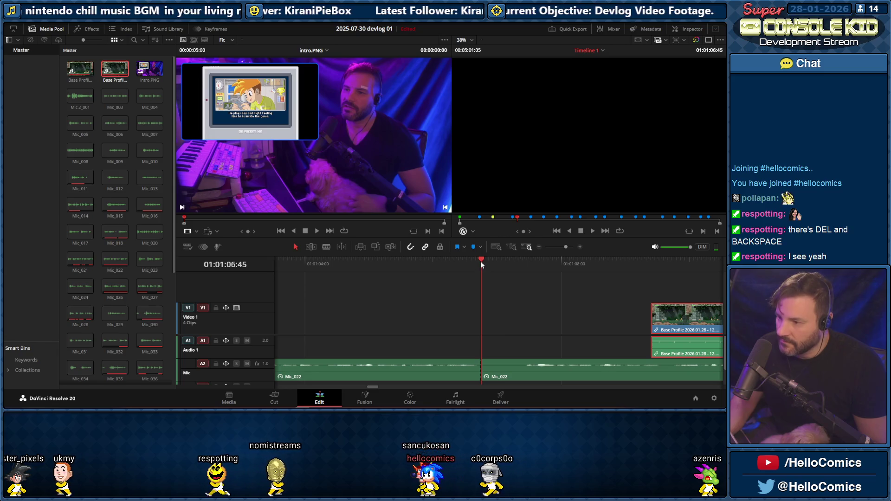
pyautogui.moveTo(481, 261); pyautogui.dragTo(524, 263)
pyautogui.hotkey('ctrl', 'b')
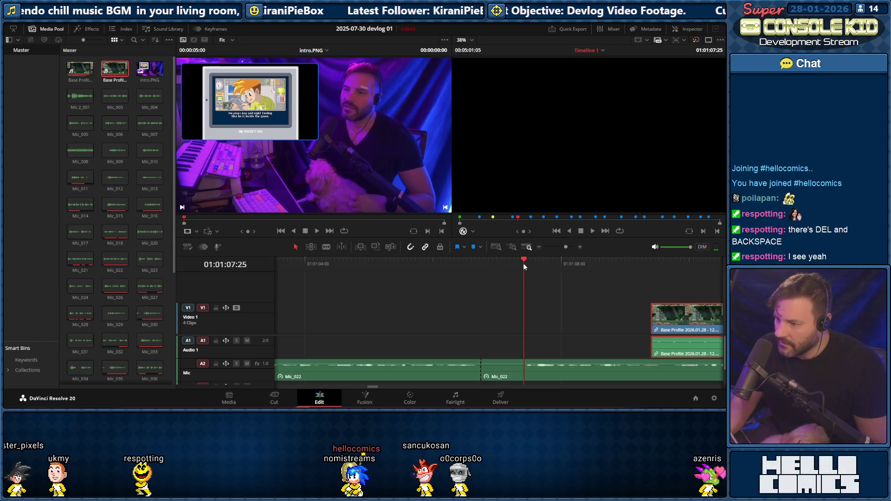
pyautogui.click(505, 361)
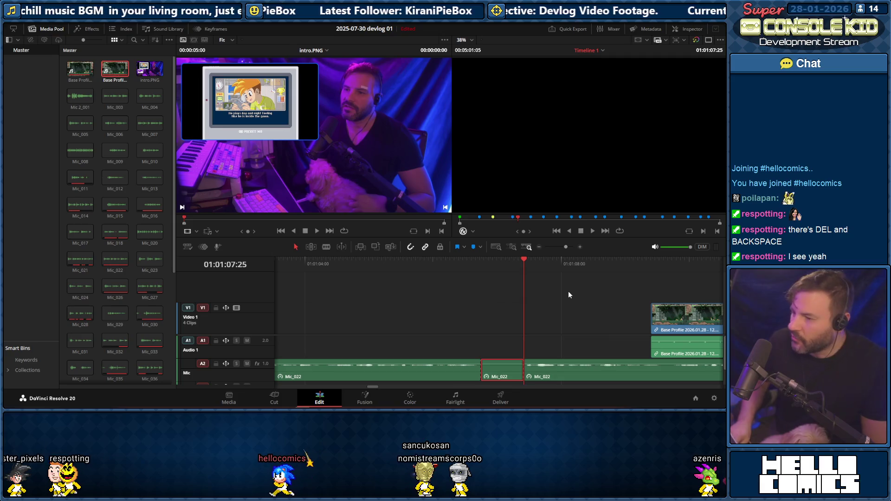
pyautogui.press('Delete')
pyautogui.moveTo(567, 248); pyautogui.dragTo(562, 248)
# Play back the edited Mic_022 narration through the second gameplay clip and select the A2 gap
pyautogui.click(426, 265)
pyautogui.press('space')
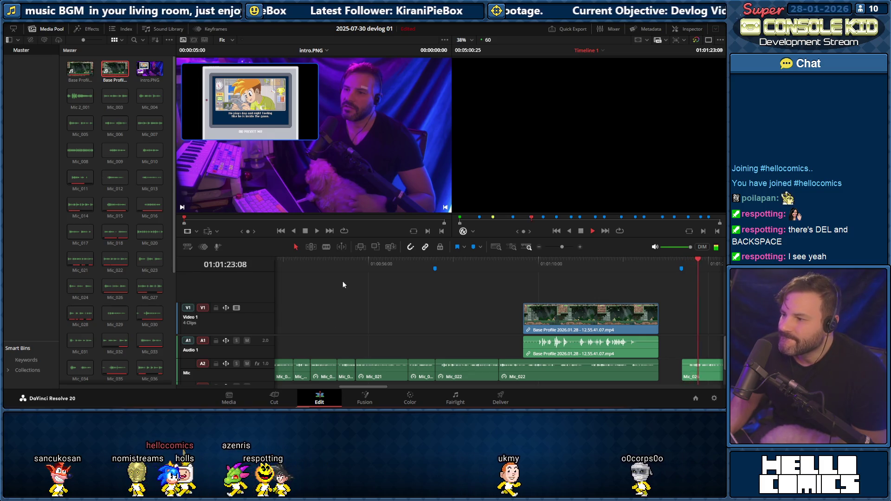
pyautogui.click(672, 369)
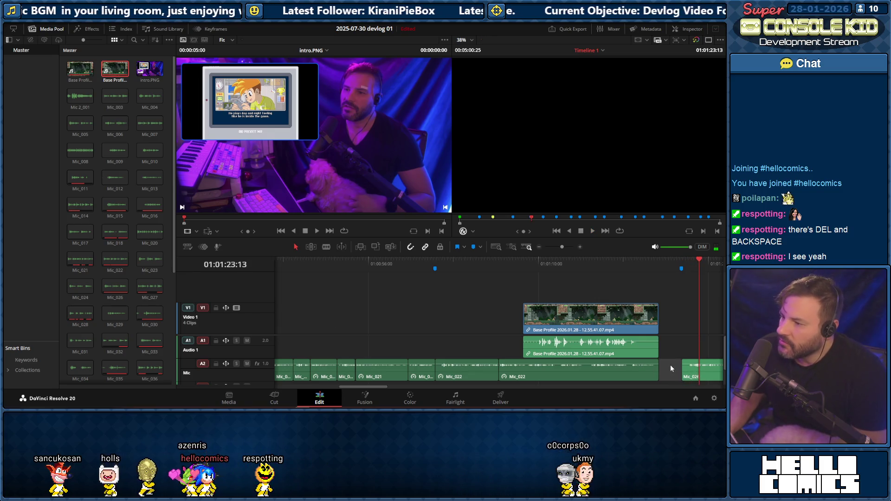
# Select the gameplay video and audio clips before switching to the Super Console Kid window
pyautogui.click(539, 311)
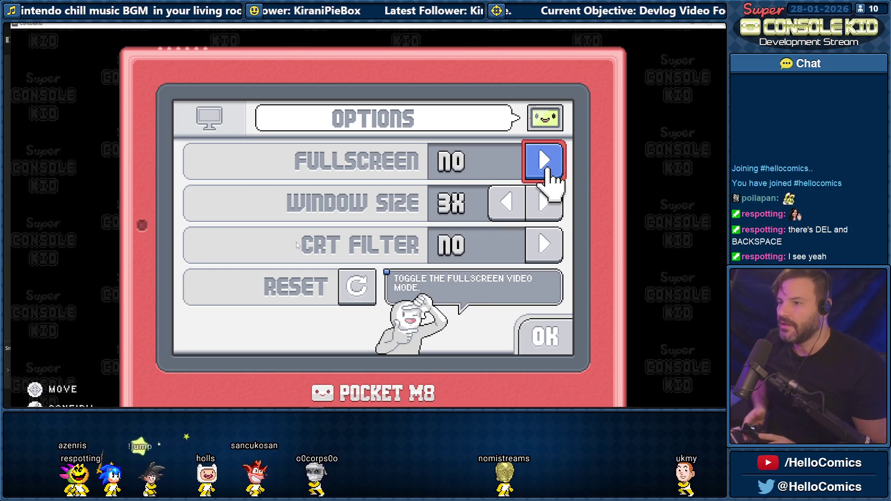
# Turn on fullscreen and run the character left through the temple past the pillar
pyautogui.click(549, 170)
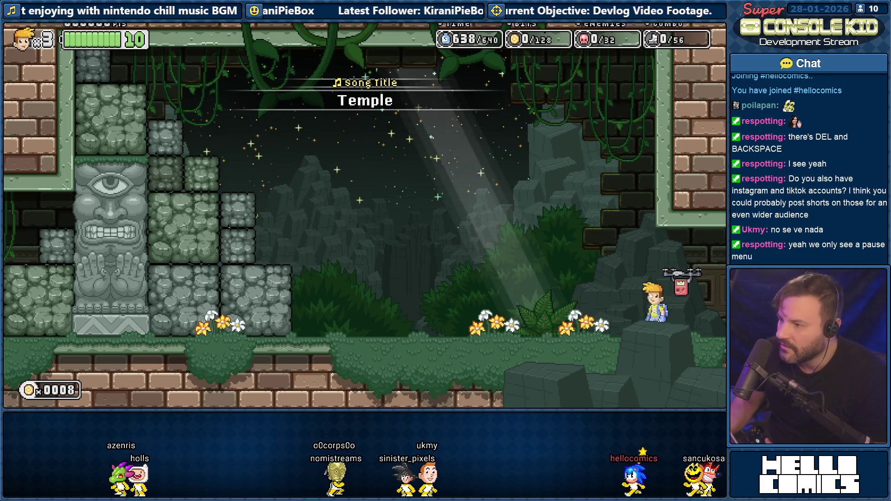
pyautogui.press('Left')
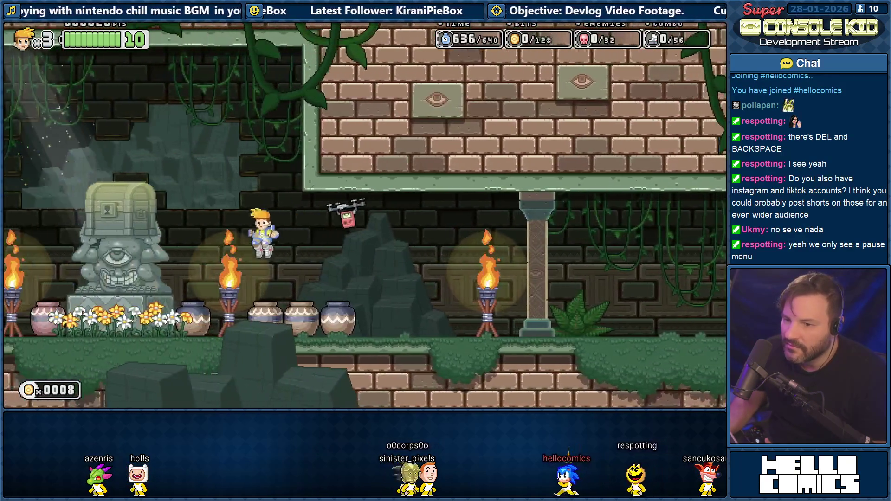
pyautogui.press('Left')
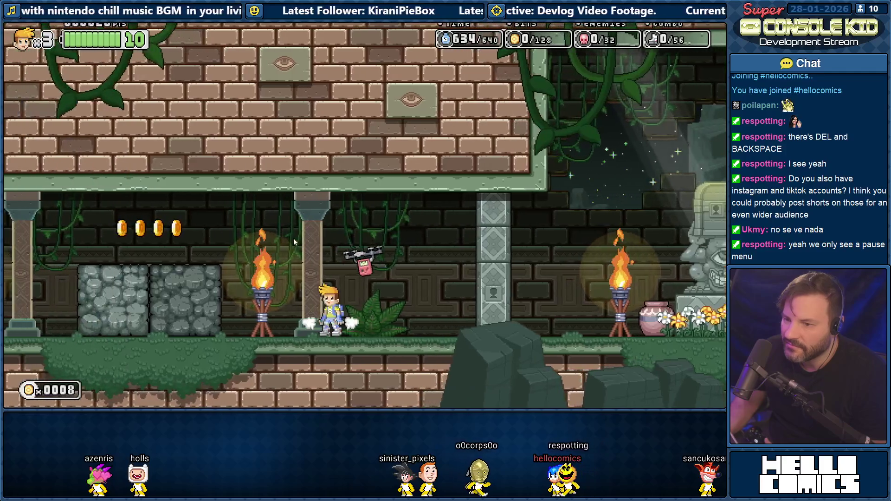
pyautogui.press('Left')
pyautogui.press('Right')
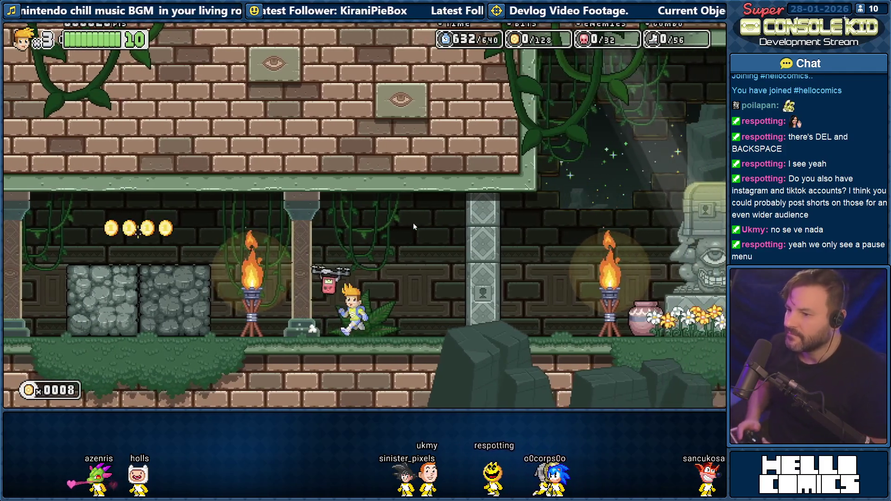
pyautogui.press('Left')
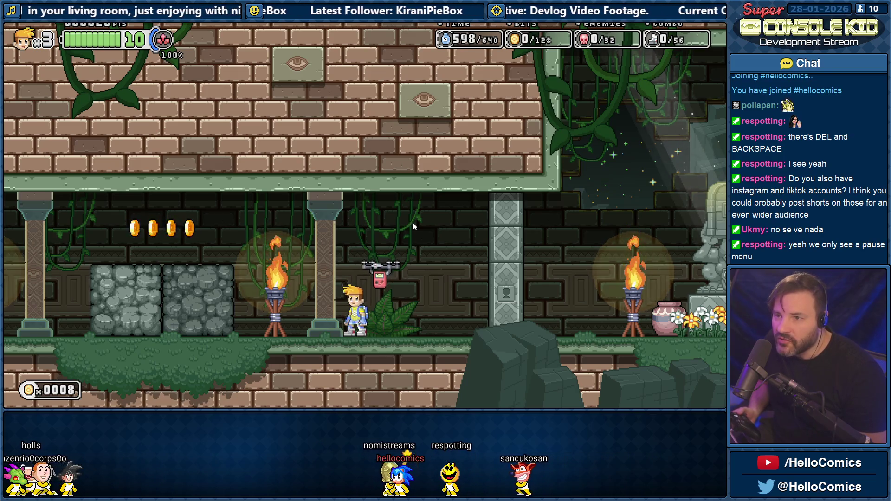
# Dash left smashing stone blocks and pots for coins, then move back right
pyautogui.press('Left')
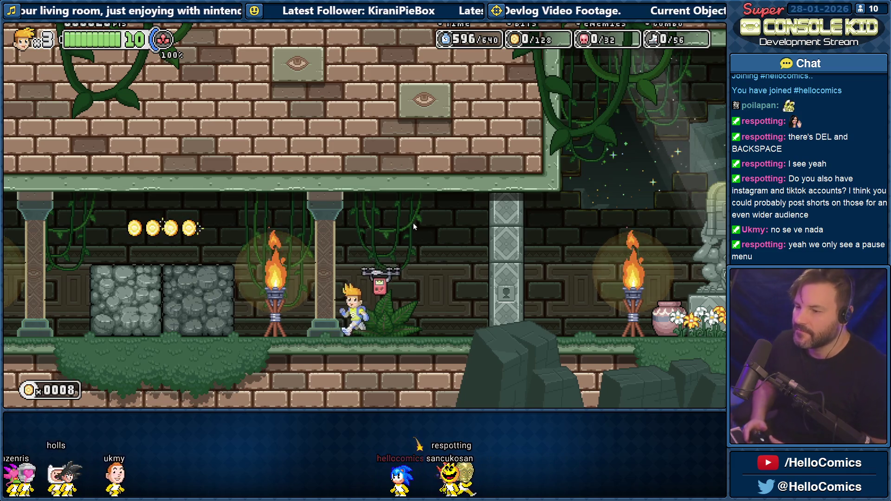
pyautogui.press('Right')
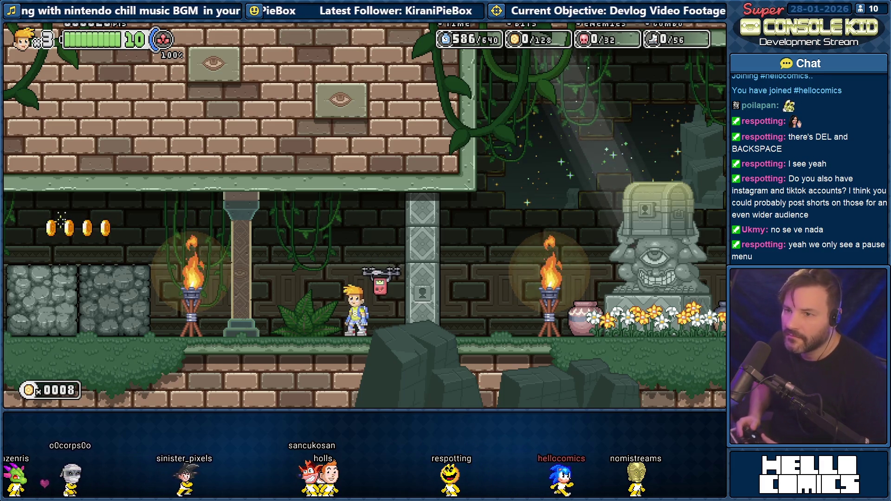
pyautogui.press('Left')
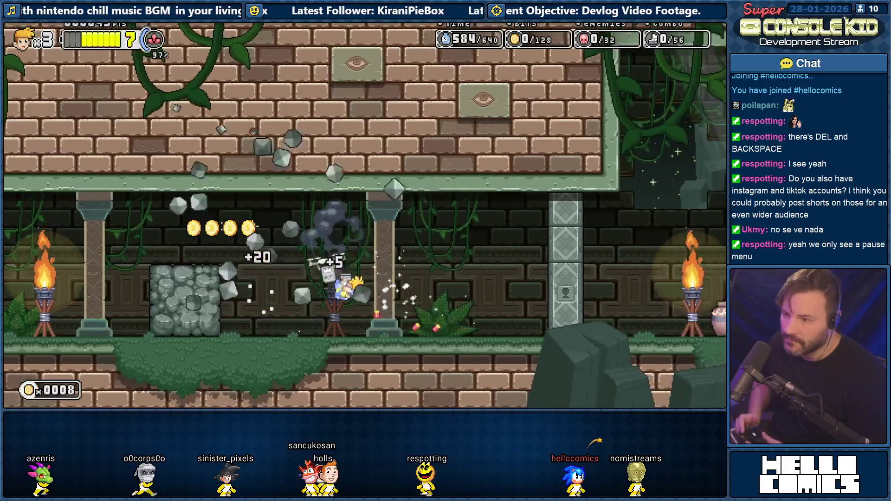
pyautogui.press('Left')
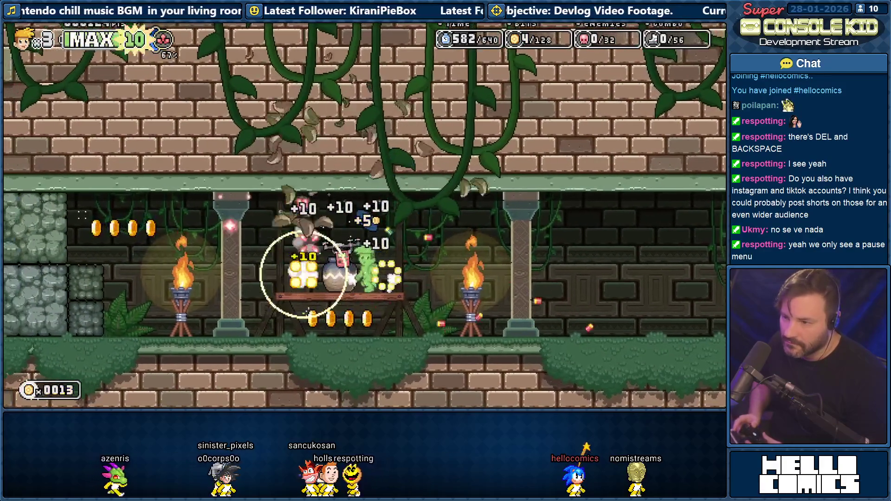
pyautogui.press('Left')
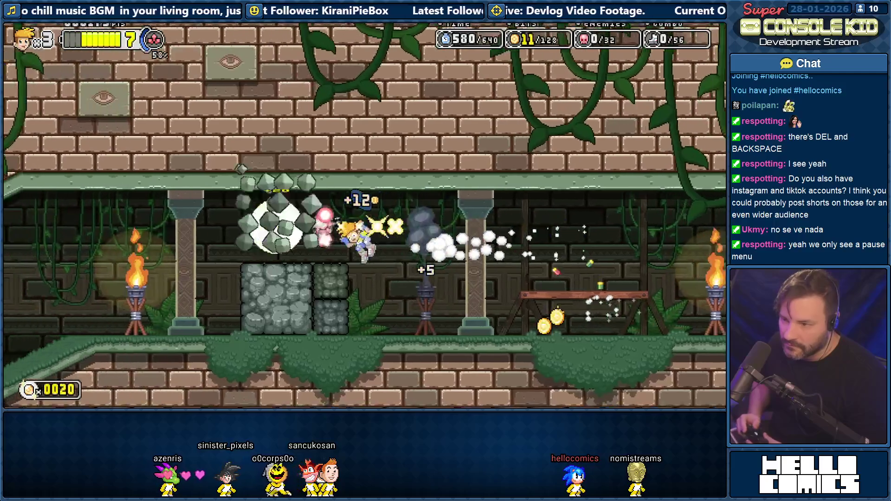
pyautogui.press('Right')
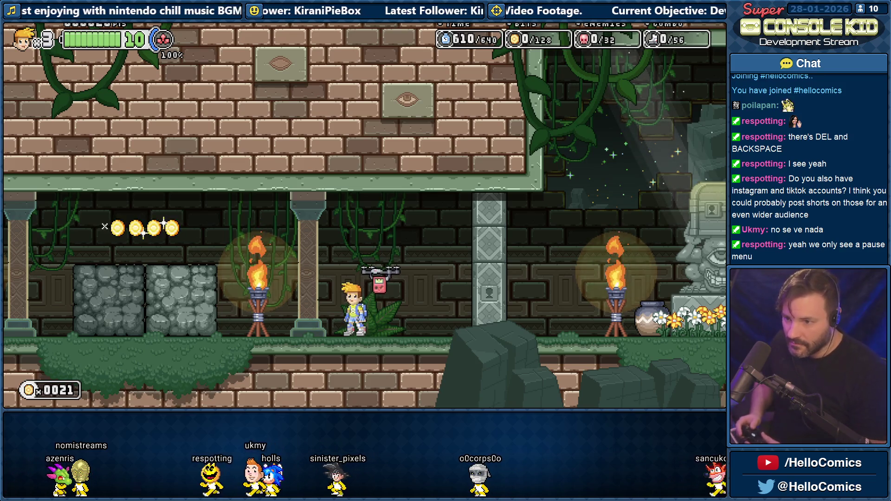
# Smash through more blocks, climb the slope, attack the bats, reload the level and pause
pyautogui.press('Left')
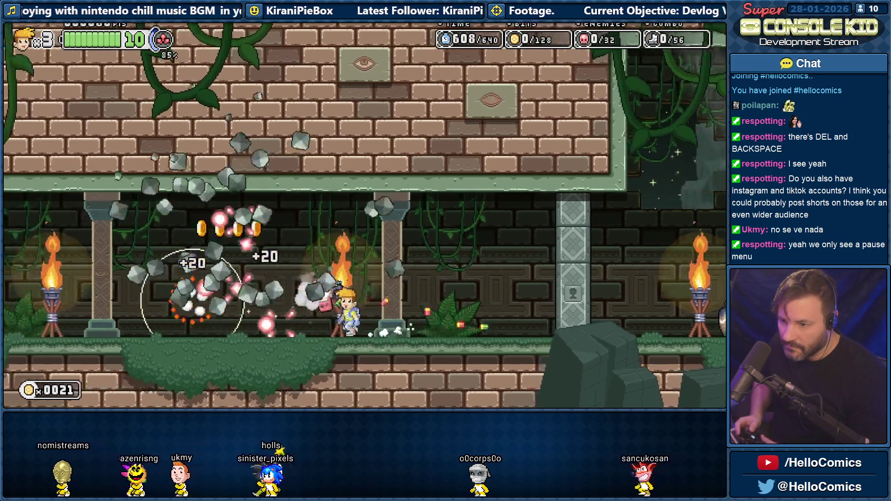
pyautogui.press('Left')
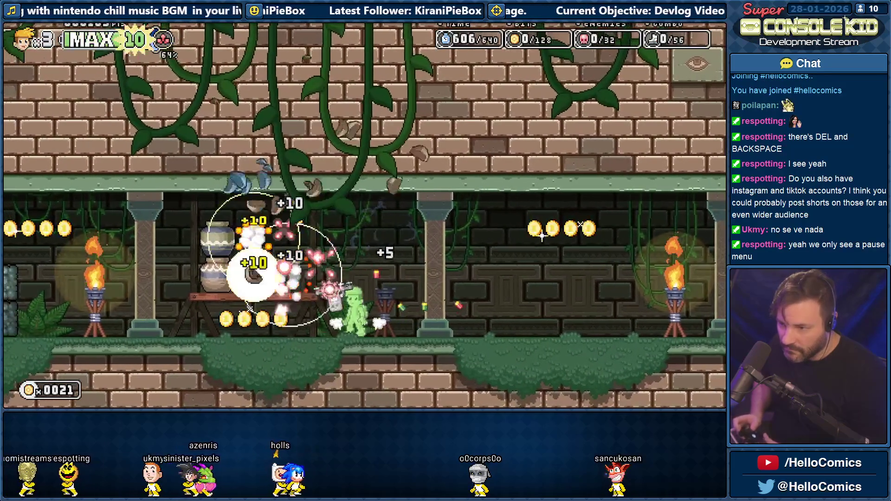
pyautogui.press('Left')
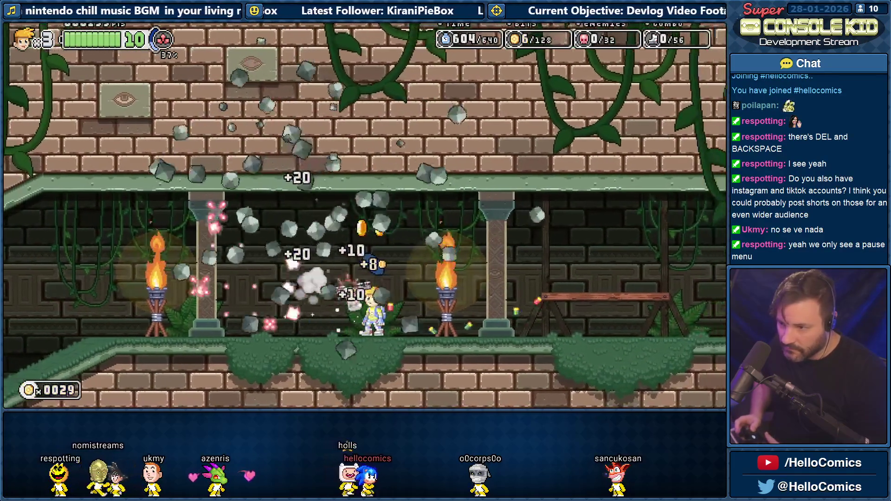
pyautogui.press('Left')
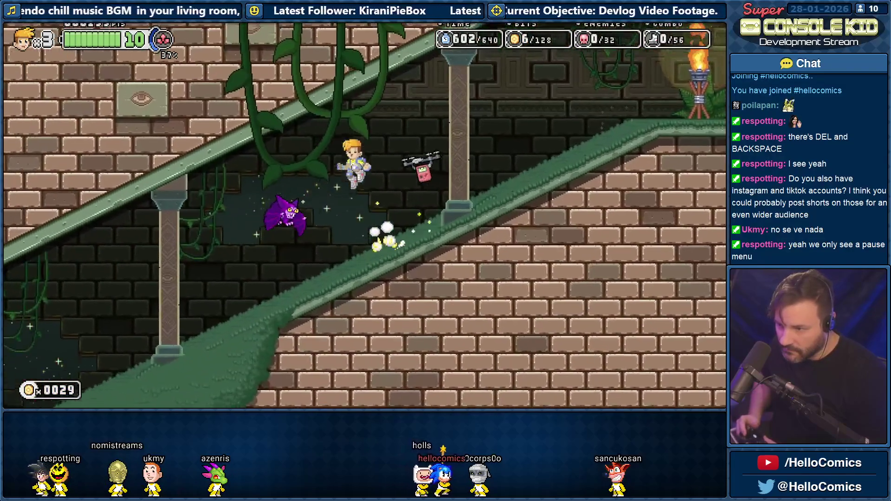
pyautogui.press('Left')
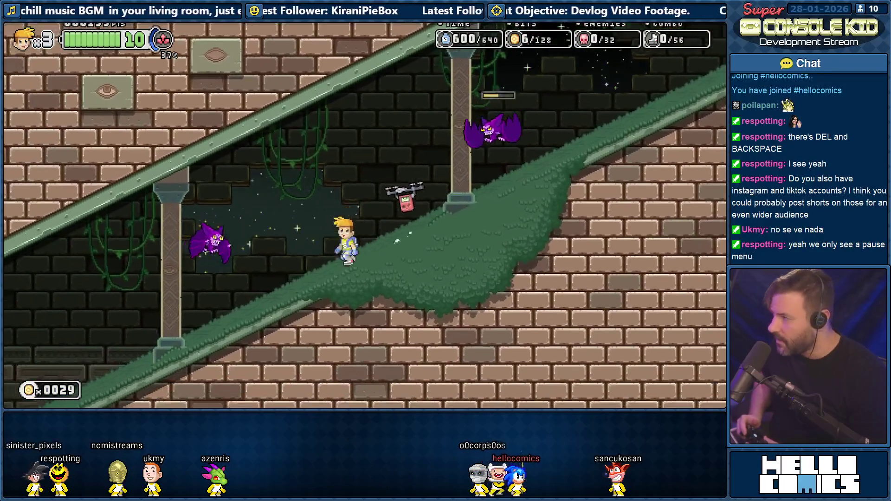
pyautogui.press('x')
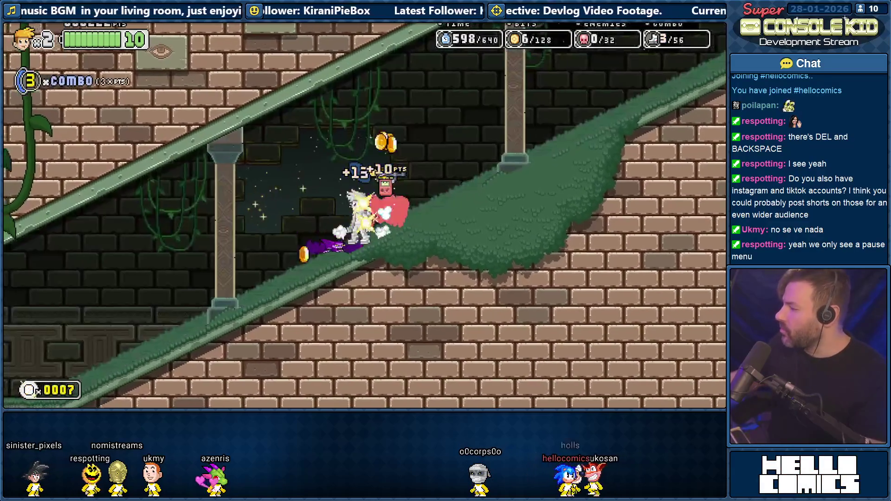
pyautogui.press('r')
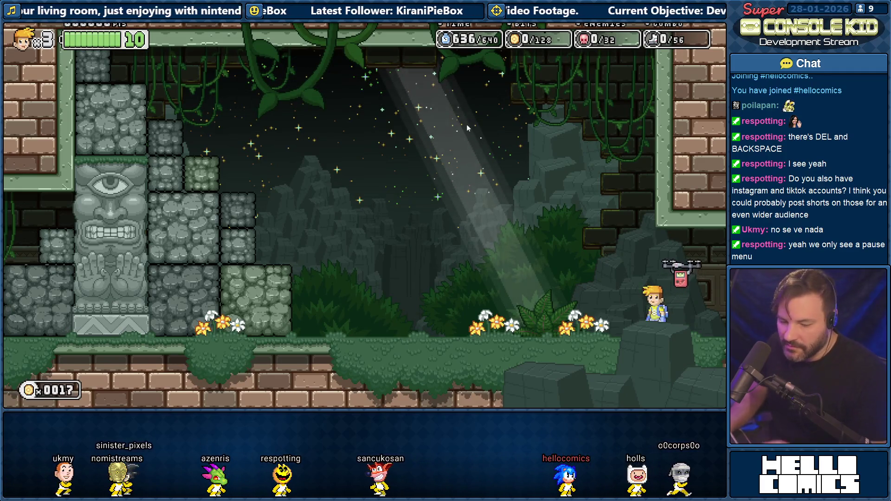
pyautogui.press('Escape')
# From the pause menu, enter Options and move to the Video entry
pyautogui.press('Right')
pyautogui.press('Return')
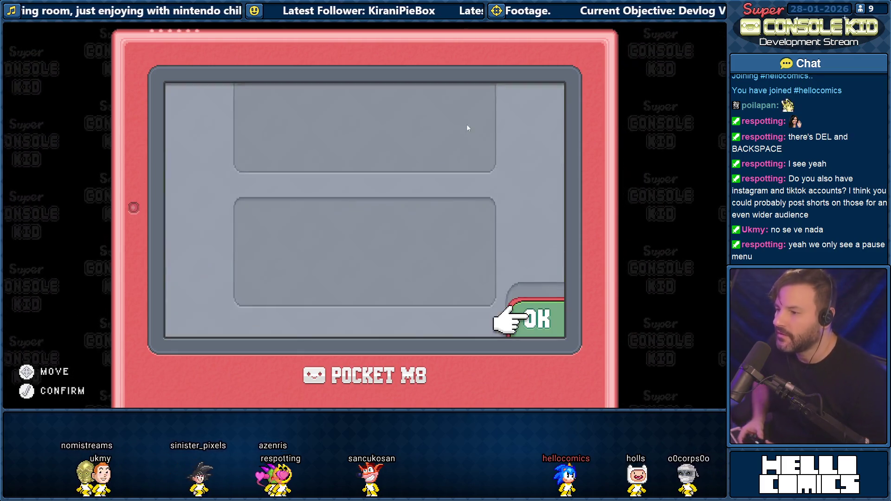
pyautogui.press('Up')
pyautogui.press('Left')
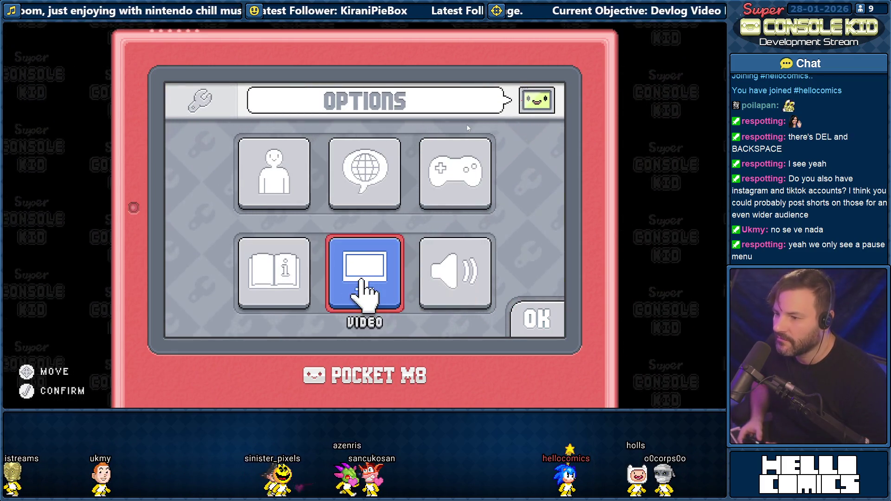
pyautogui.press('Right')
pyautogui.press('Left')
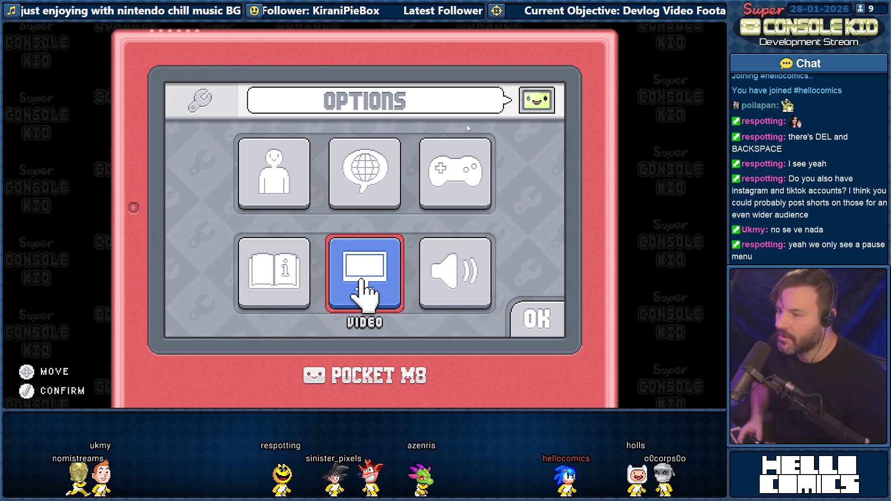
# On the Video page turn Fullscreen off, then Alt+Tab back toward the devlog-01 window
pyautogui.click(363, 284)
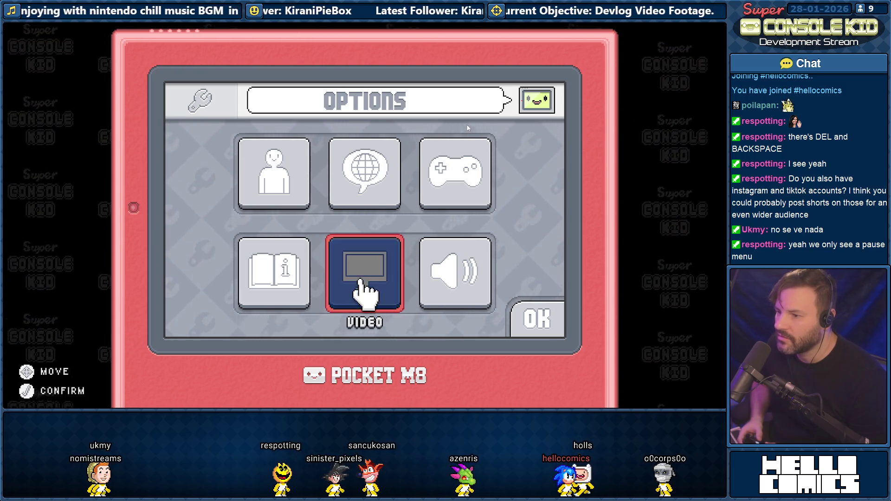
pyautogui.click(538, 150)
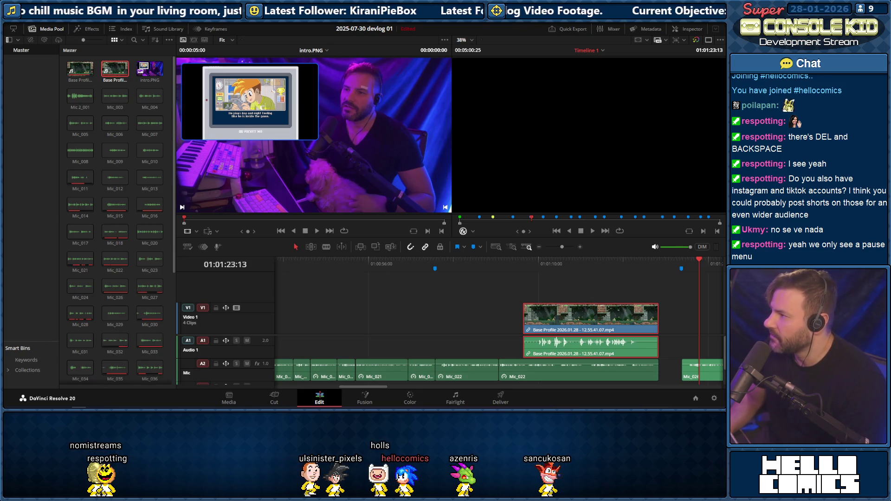
pyautogui.hotkey('alt', 'Tab')
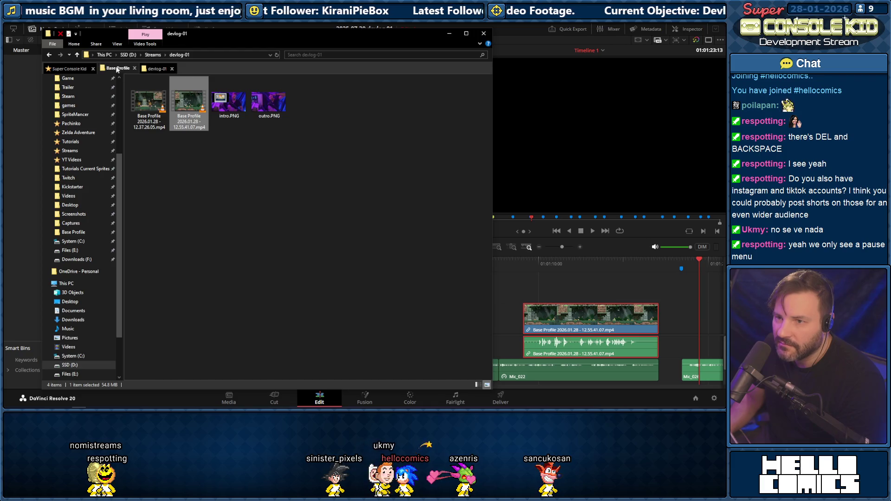
# Browse the Base Profile recordings folder, then move the Explorer window off screen
pyautogui.click(118, 69)
pyautogui.scroll(-3, 328, 271)
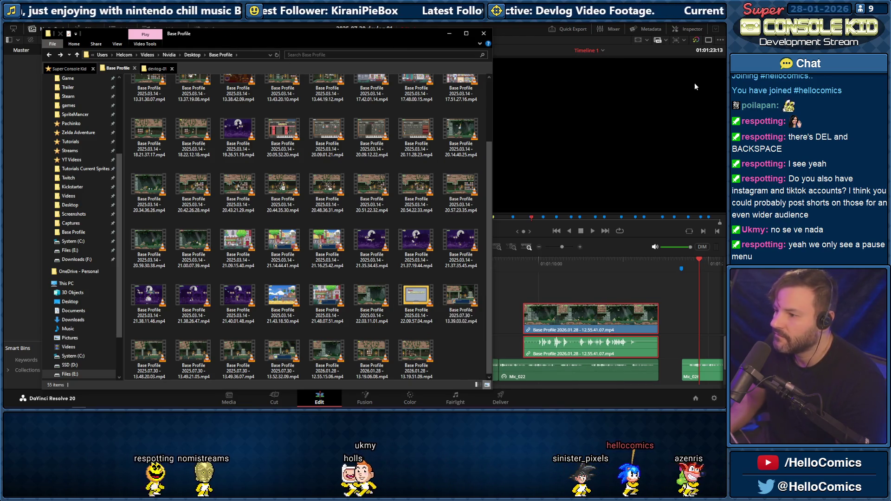
pyautogui.moveTo(237, 38); pyautogui.dragTo(724, 38)
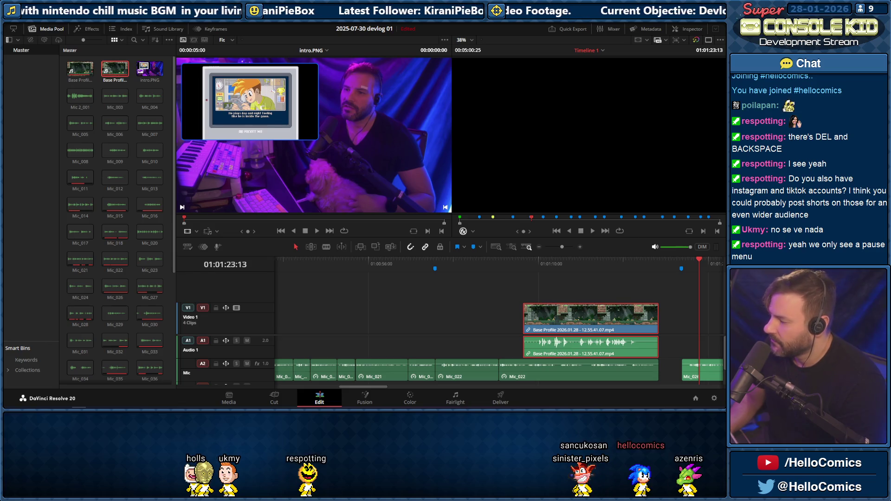
# Review the narration near 55 seconds and drop the new Base Profile recording onto V1 ahead of the existing clip
pyautogui.press('space')
pyautogui.moveTo(369, 385)
pyautogui.mouseDown()
pyautogui.moveTo(363, 391)
pyautogui.moveTo(375, 395)
pyautogui.mouseUp()
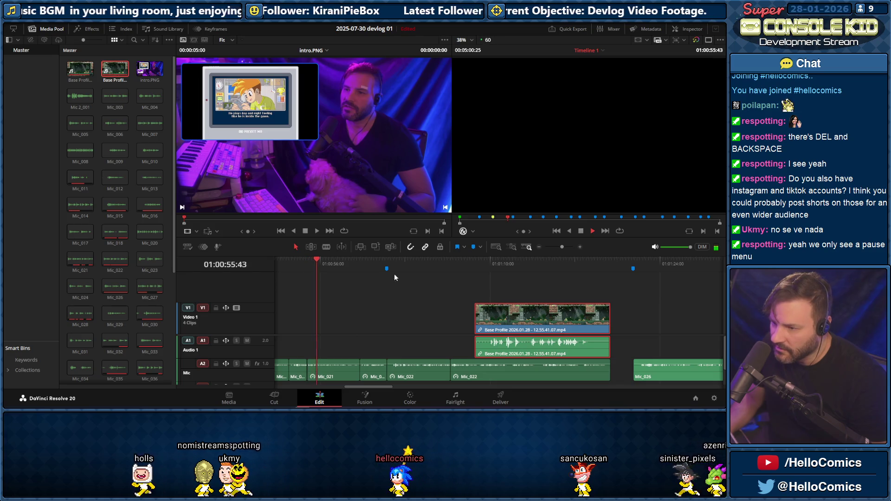
pyautogui.click(400, 297)
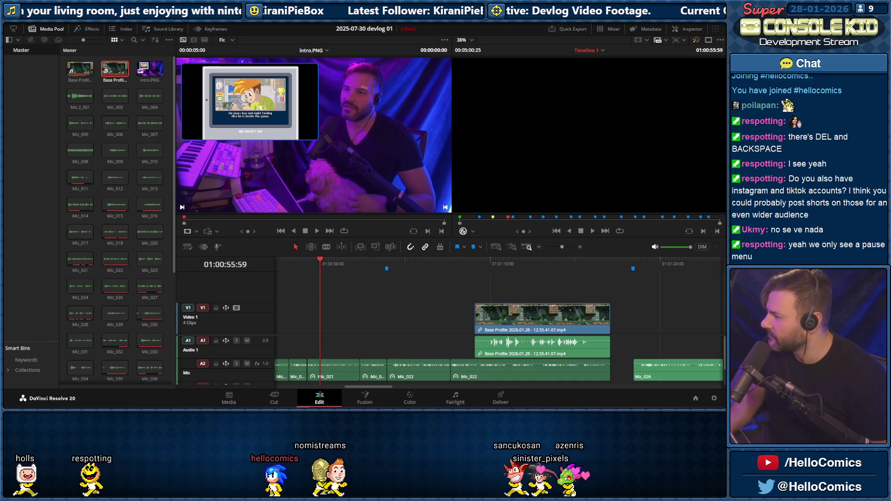
pyautogui.moveTo(434, 298)
pyautogui.mouseDown()
pyautogui.moveTo(410, 299)
pyautogui.moveTo(368, 319)
pyautogui.moveTo(333, 315)
pyautogui.mouseUp()
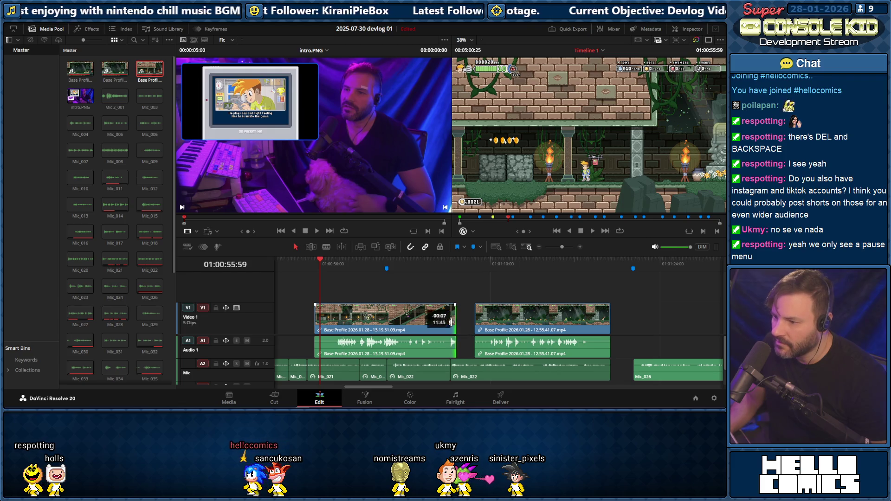
# Trim the new gameplay clip's end, slide it later, and park the playhead at its start
pyautogui.moveTo(451, 322); pyautogui.dragTo(418, 322)
pyautogui.moveTo(350, 322); pyautogui.dragTo(418, 321)
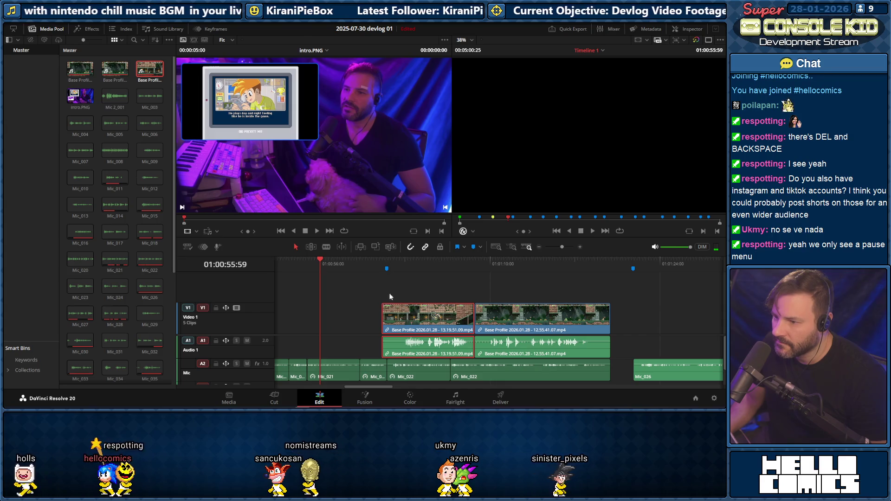
pyautogui.moveTo(474, 320); pyautogui.dragTo(461, 318)
pyautogui.click(380, 263)
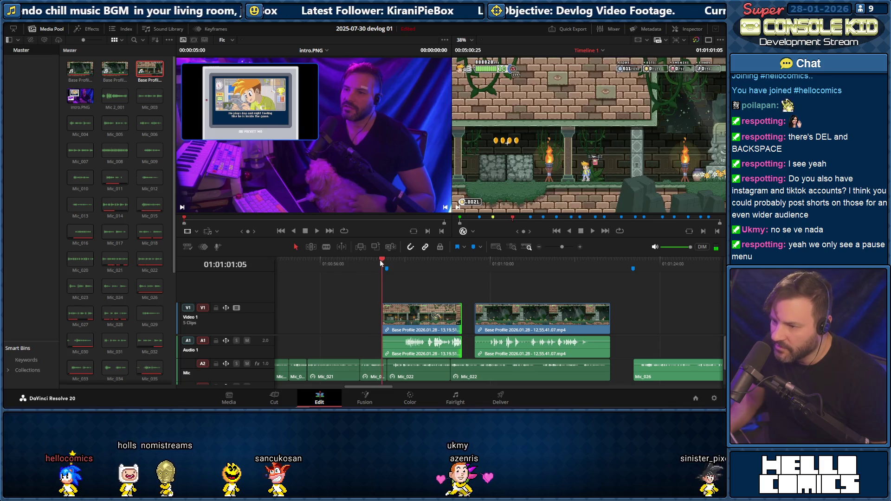
# Step forward frame by frame and extend the first gameplay clip to meet the second
pyautogui.press('Right')
pyautogui.press('Right')
pyautogui.press('Right')
pyautogui.press('Right')
pyautogui.press('Right')
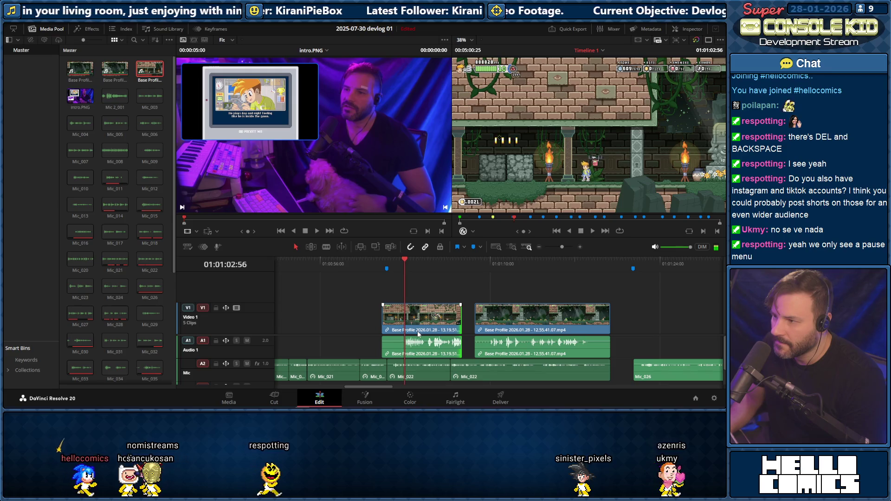
pyautogui.press('Right')
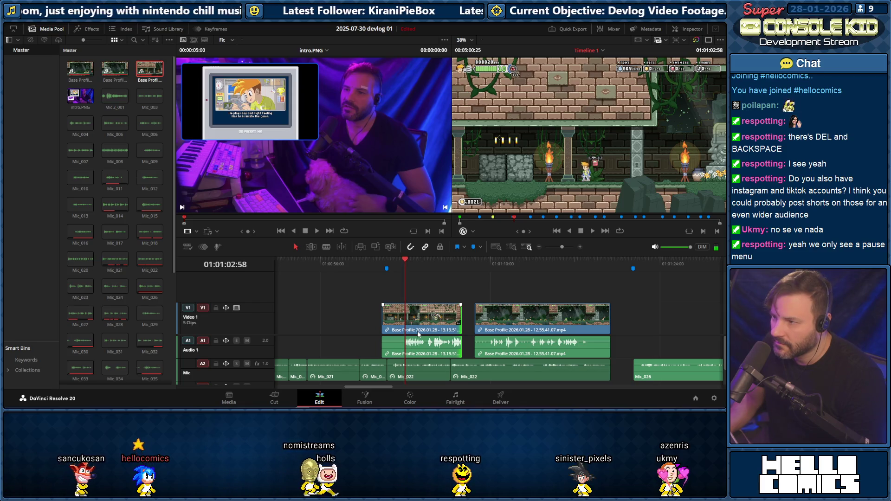
pyautogui.moveTo(387, 310); pyautogui.dragTo(474, 322)
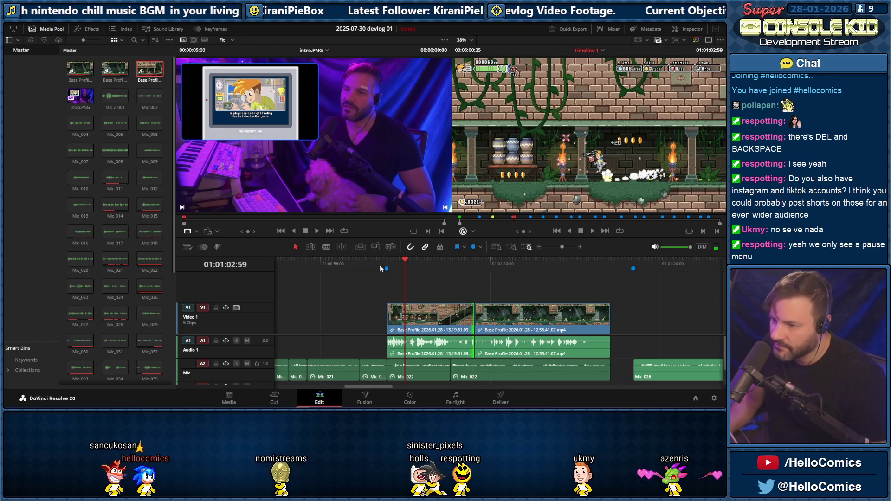
# Play back the joined clips from the first clip's start, then extend the first clip's start earlier
pyautogui.click(369, 270)
pyautogui.press('space')
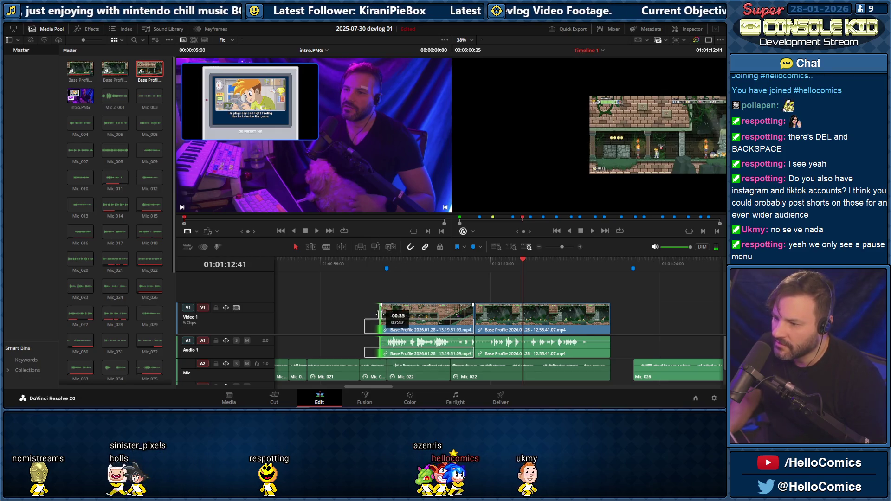
pyautogui.moveTo(388, 313); pyautogui.dragTo(370, 313)
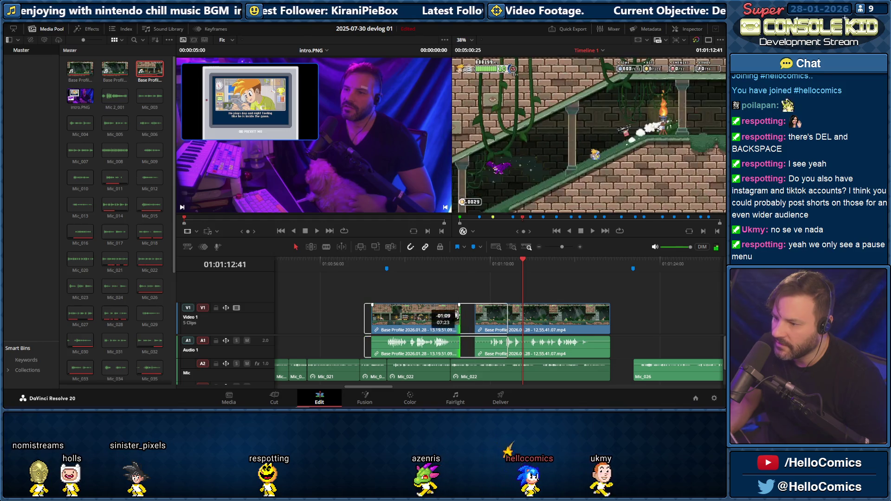
# Trim the first clip's start later again and play through it to check
pyautogui.moveTo(425, 314); pyautogui.dragTo(444, 315)
pyautogui.click(382, 262)
pyautogui.press('space')
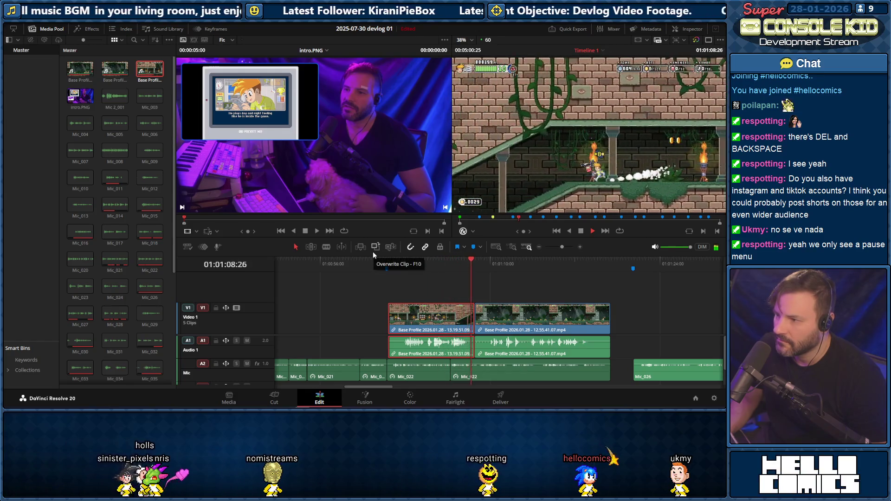
pyautogui.press('space')
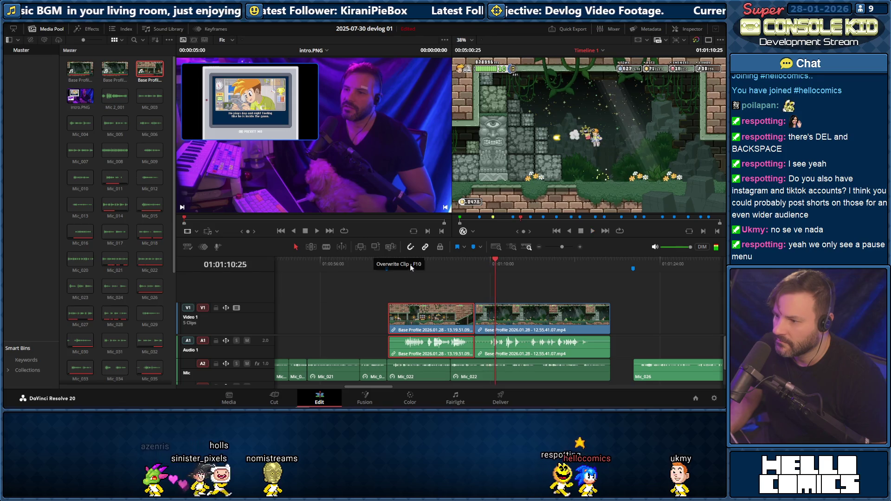
# Move the cut between the two gameplay clips later, close the gap, and play back the edit
pyautogui.moveTo(479, 317); pyautogui.dragTo(492, 319)
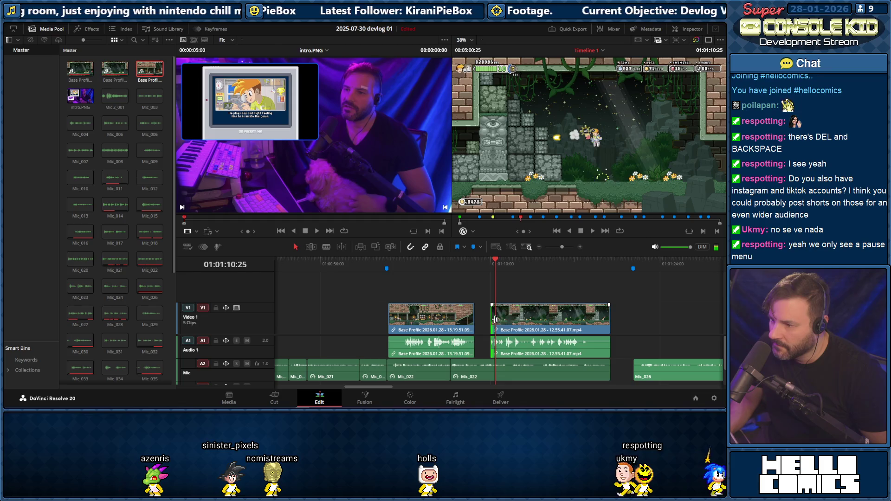
pyautogui.moveTo(503, 315); pyautogui.dragTo(496, 314)
pyautogui.click(464, 269)
pyautogui.press('space')
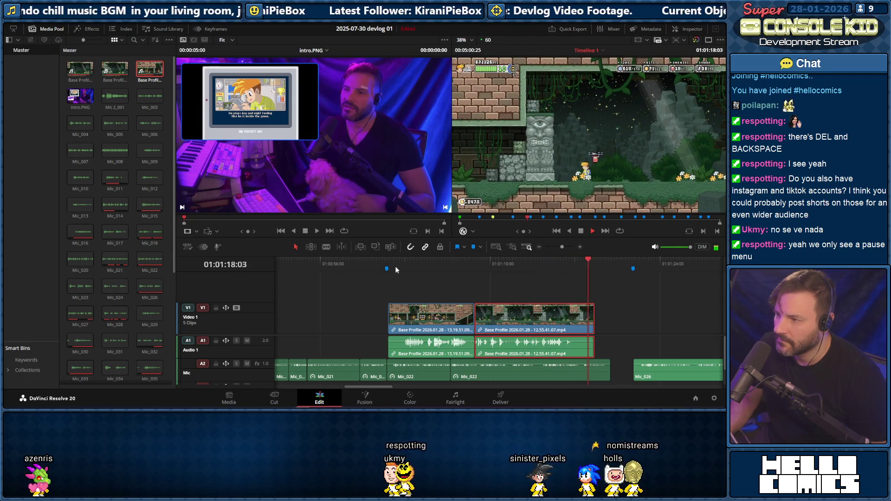
# Review the first cut once more and briefly enter the Audio 1 track name field
pyautogui.click(381, 263)
pyautogui.press('space')
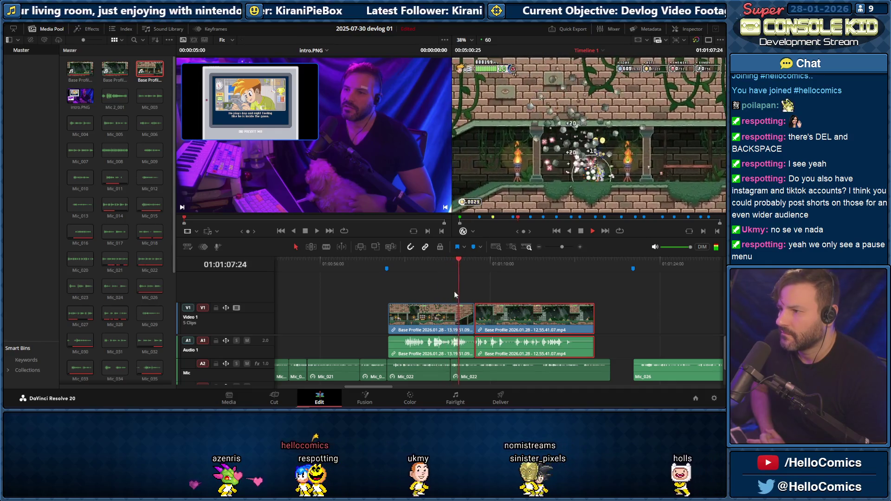
pyautogui.press('space')
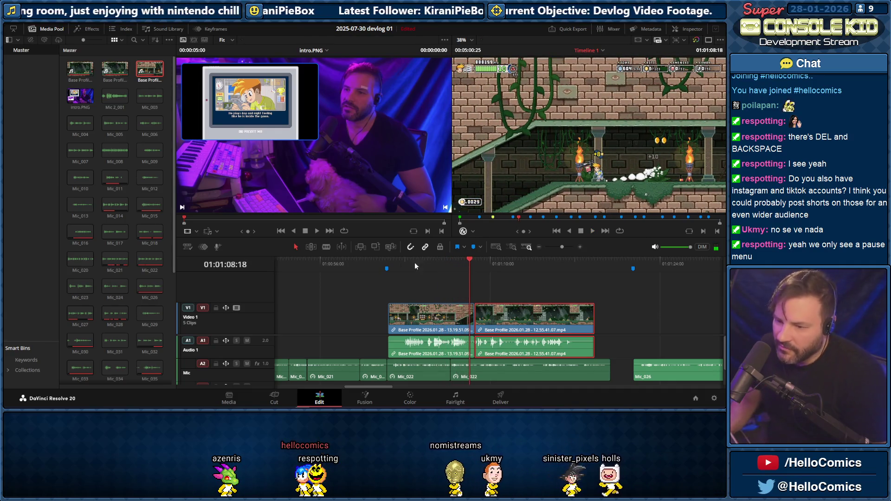
pyautogui.doubleClick(218, 351)
pyautogui.press('Return')
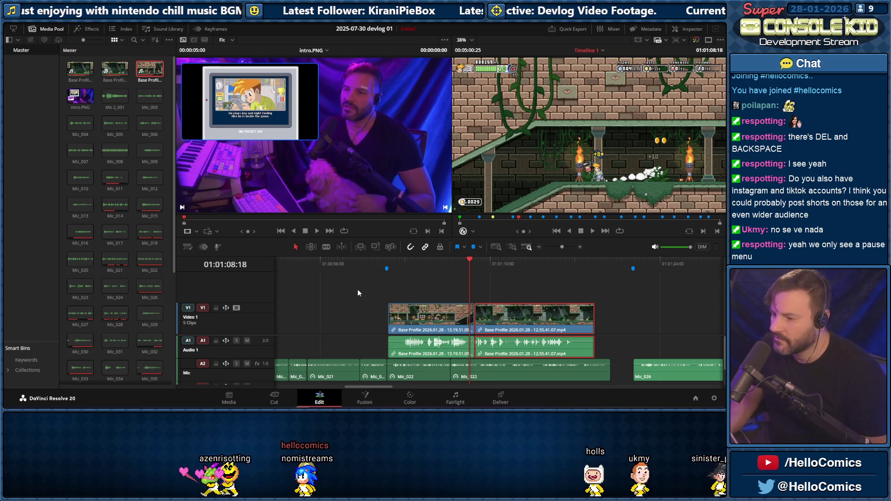
# Play into the gameplay section, stop on the second clip, and switch to the audio mixing page
pyautogui.click(377, 262)
pyautogui.press('space')
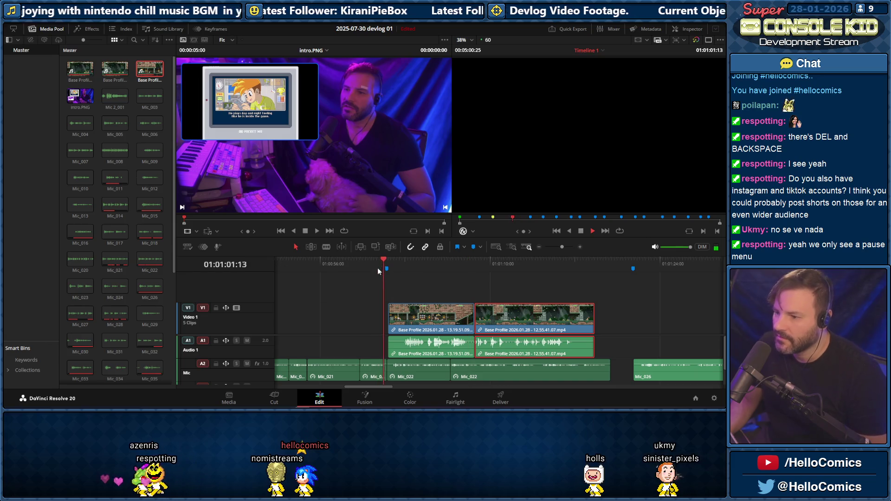
pyautogui.click(496, 314)
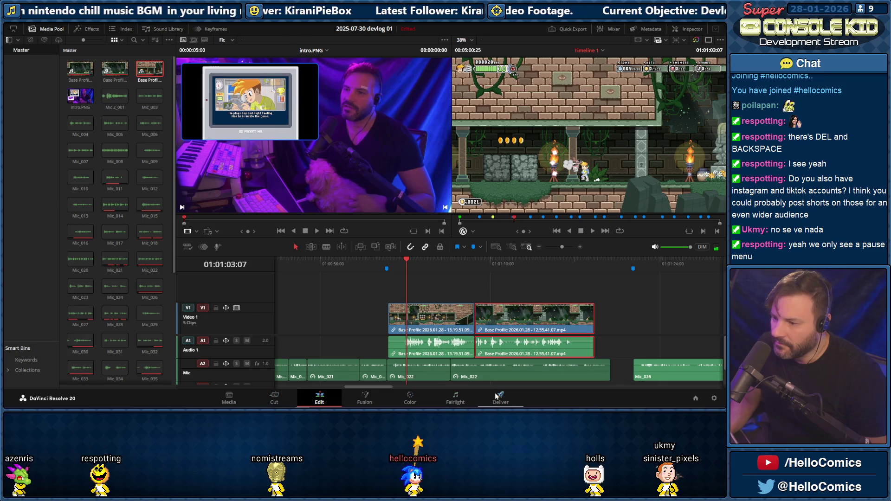
pyautogui.click(456, 398)
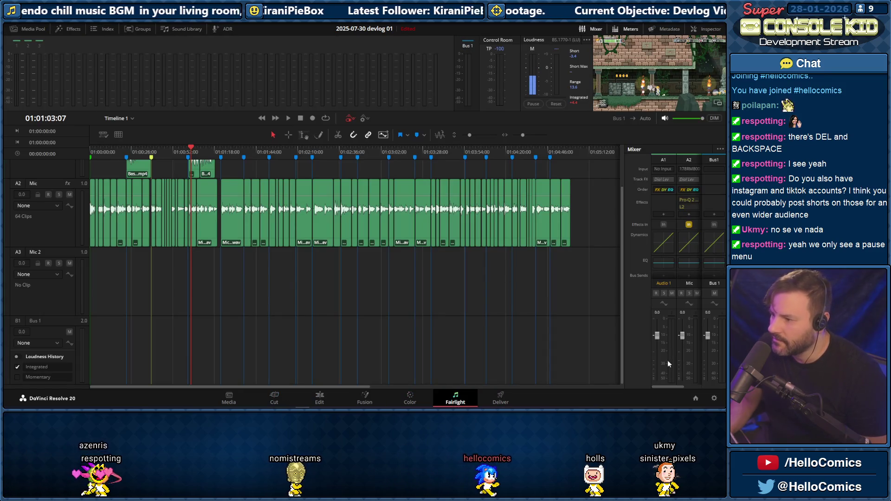
# Rename Audio 1 to Game and pull its fader down to about −8 dB below the narration
pyautogui.press('space')
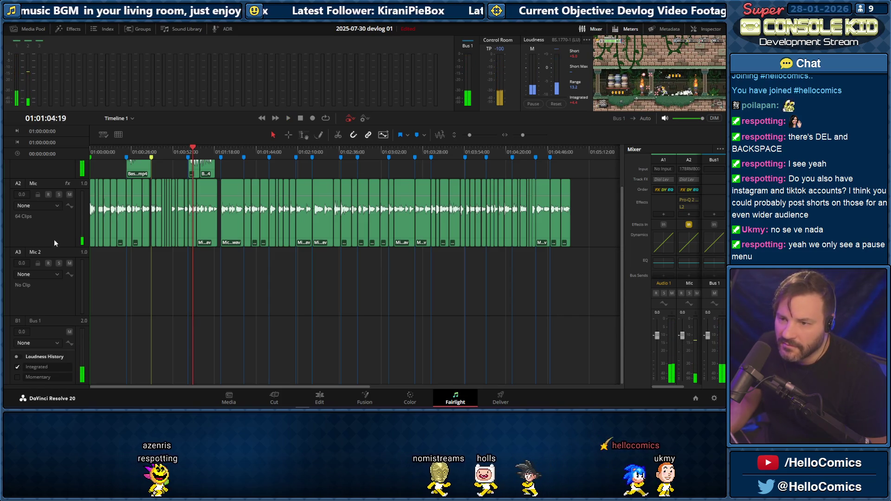
pyautogui.moveTo(624, 275); pyautogui.dragTo(624, 212)
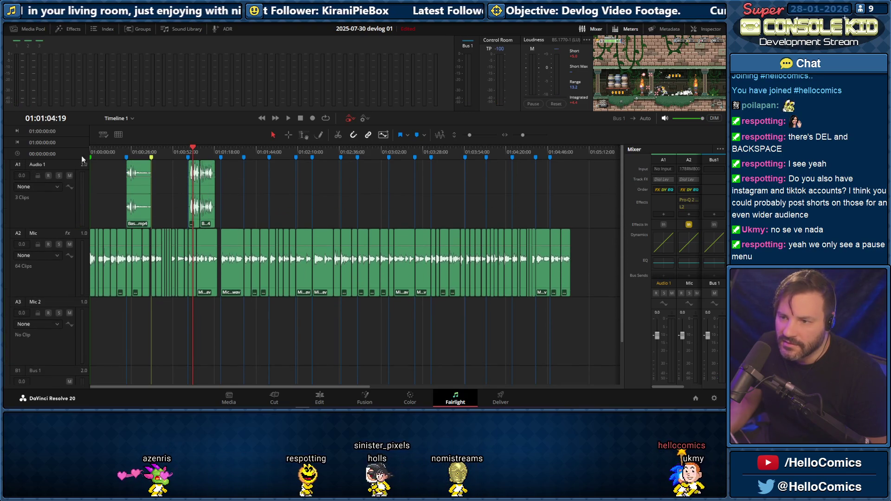
pyautogui.click(39, 165)
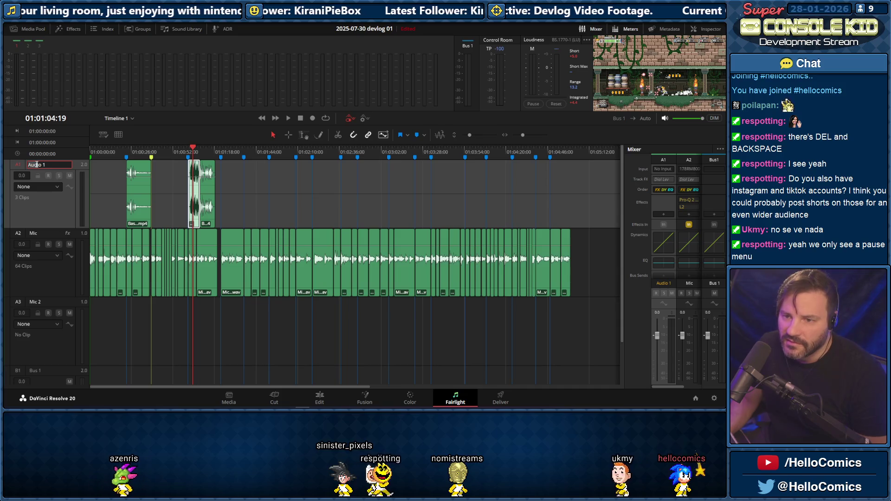
pyautogui.write('Game')
pyautogui.press('Return')
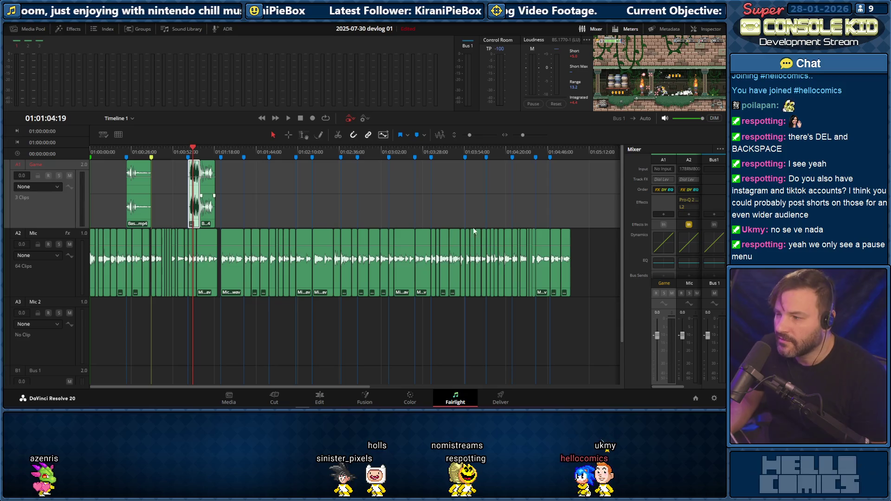
pyautogui.moveTo(654, 336); pyautogui.dragTo(660, 352)
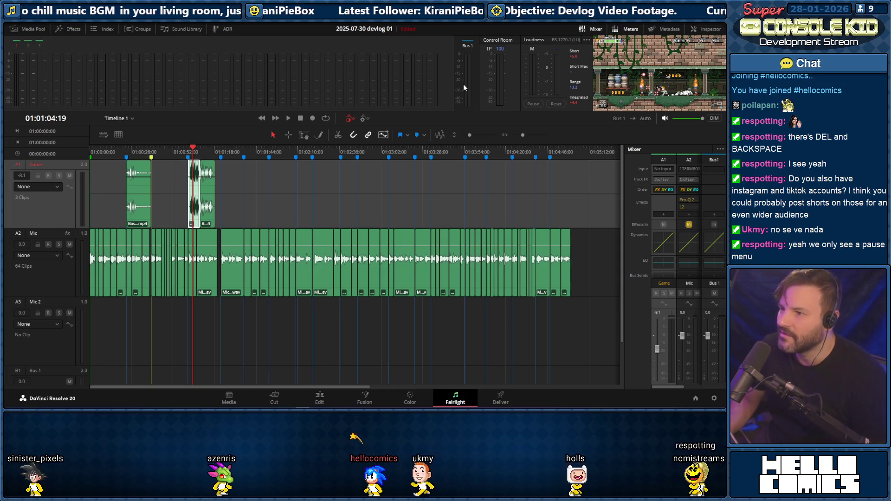
# Back on the Edit page, stop on and select the second gameplay clip, then switch to the game window
pyautogui.click(322, 399)
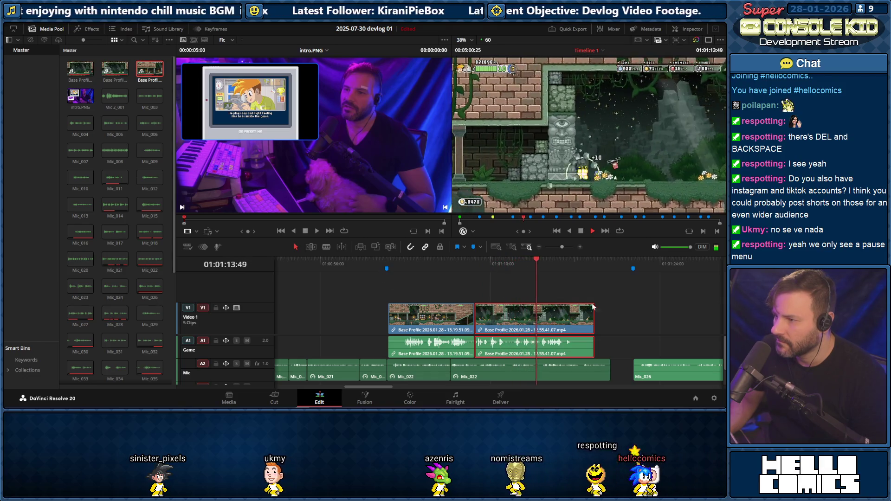
pyautogui.press('space')
pyautogui.click(531, 319)
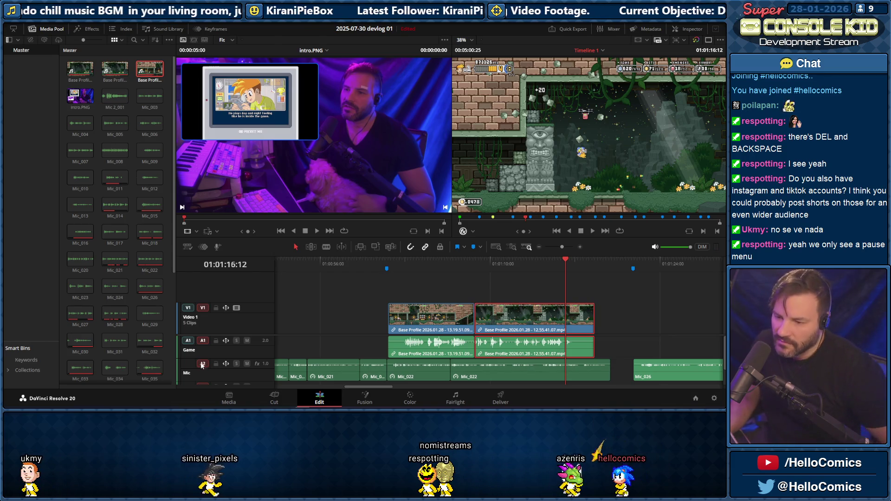
pyautogui.hotkey('alt', 'Tab')
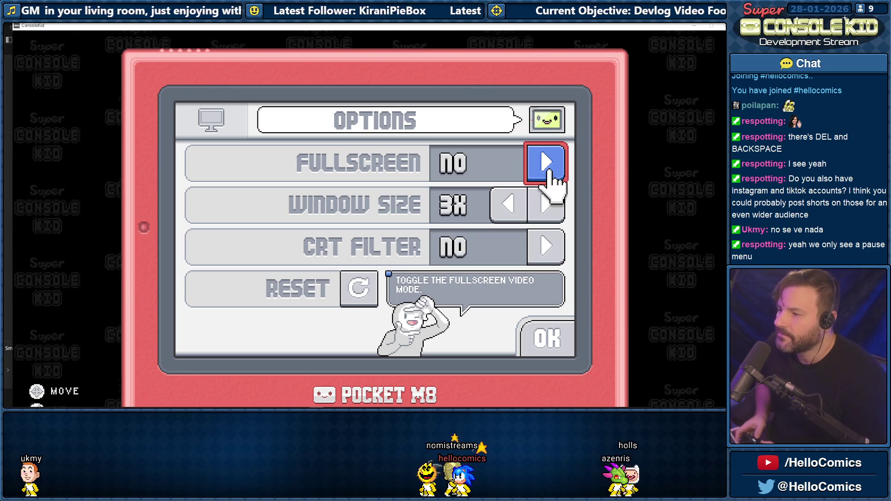
# Set Fullscreen to YES, confirm the video settings, resume the game and run left
pyautogui.click(553, 173)
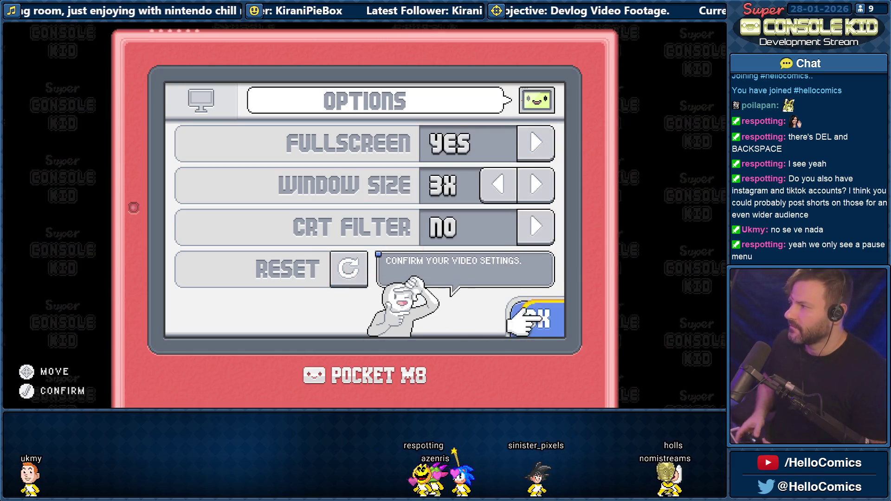
pyautogui.click(530, 306)
pyautogui.click(526, 317)
pyautogui.click(457, 300)
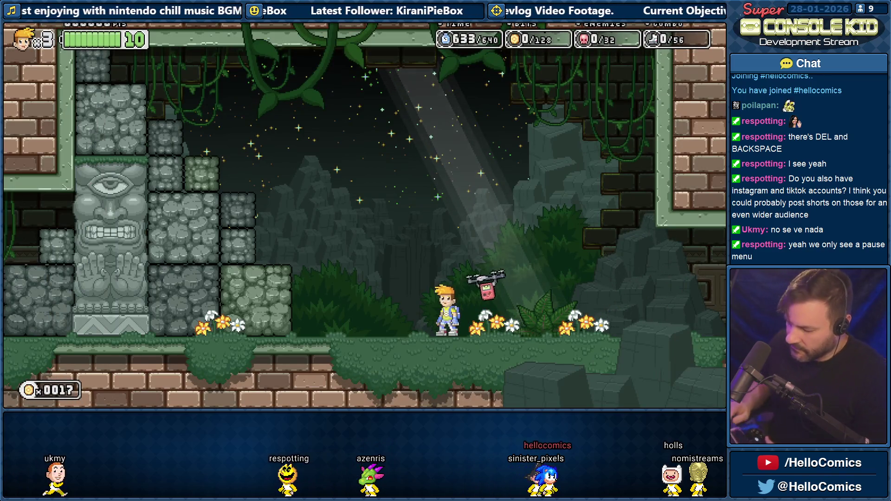
pyautogui.press('Left')
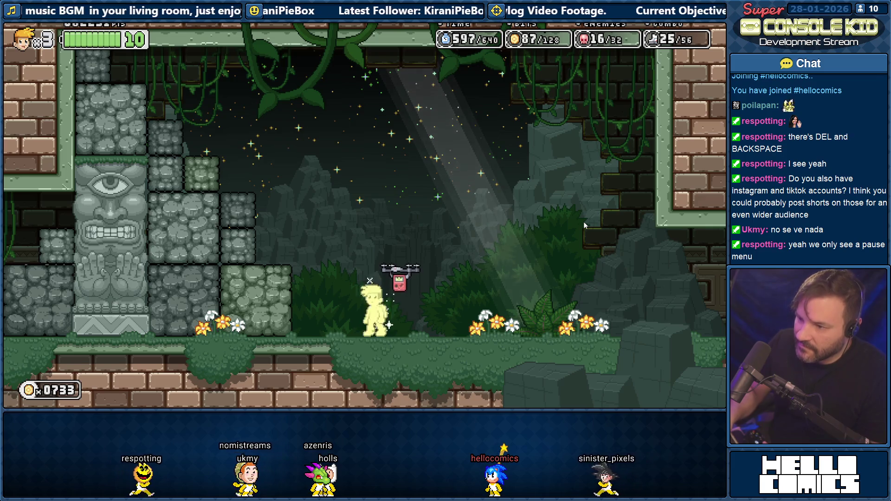
# Run the character back and forth and smash the stone blocks beside the totem
pyautogui.press('Right')
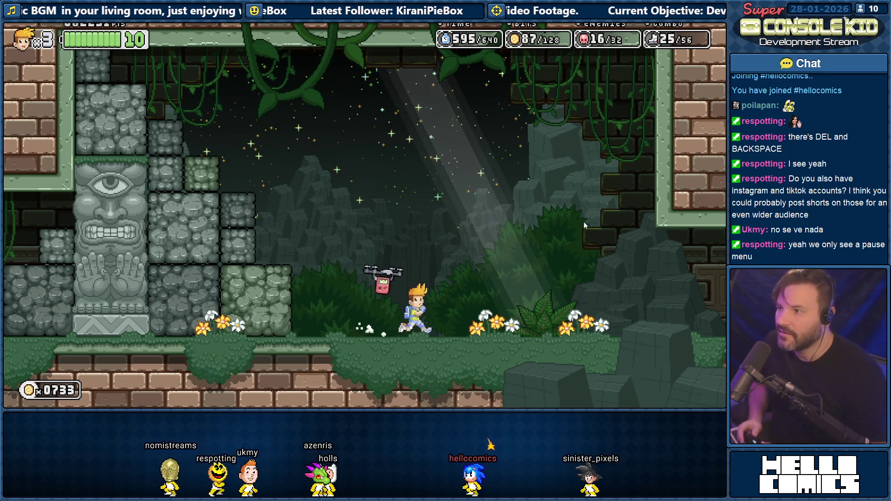
pyautogui.press('Left')
pyautogui.press('Right')
pyautogui.press('Left')
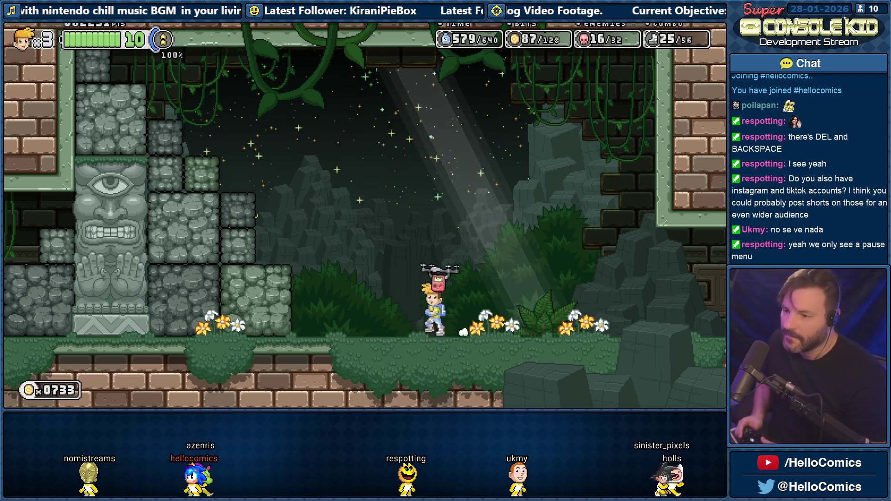
pyautogui.press('Left')
pyautogui.press('Left')
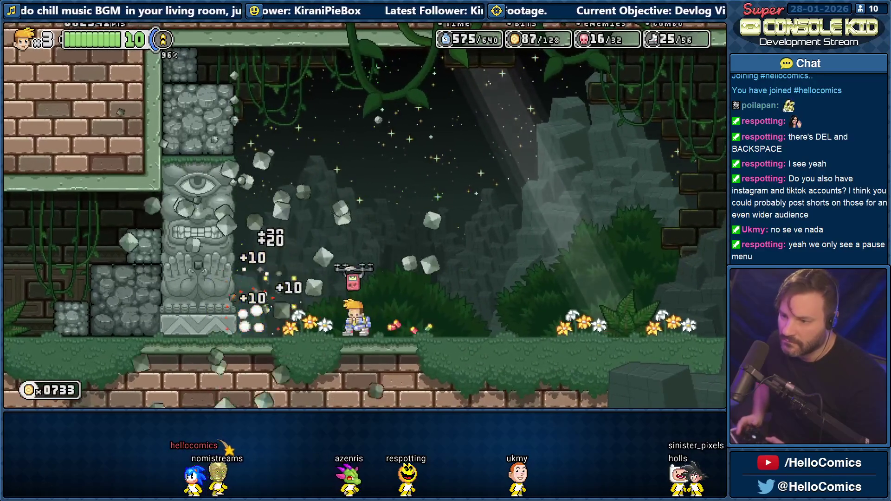
# Grab the drone to fly upward, dropping off and jumping back up to it
pyautogui.press('space')
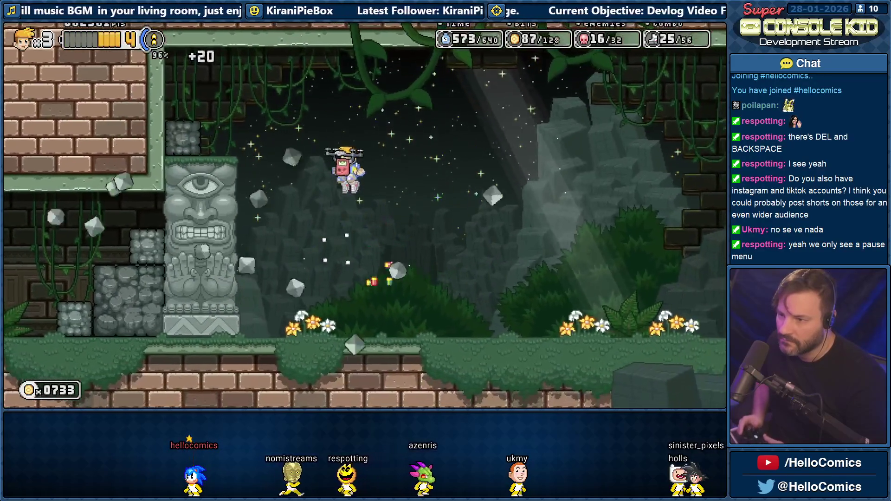
pyautogui.press('Left')
pyautogui.press('space')
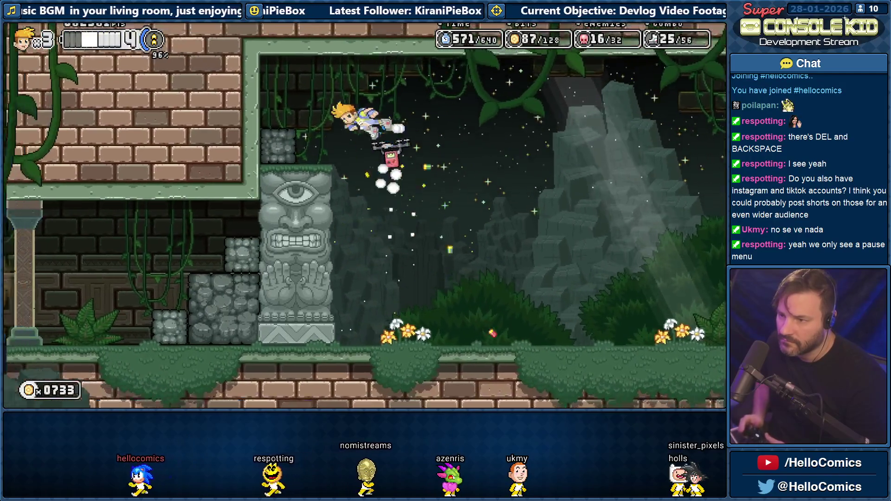
pyautogui.press('Left')
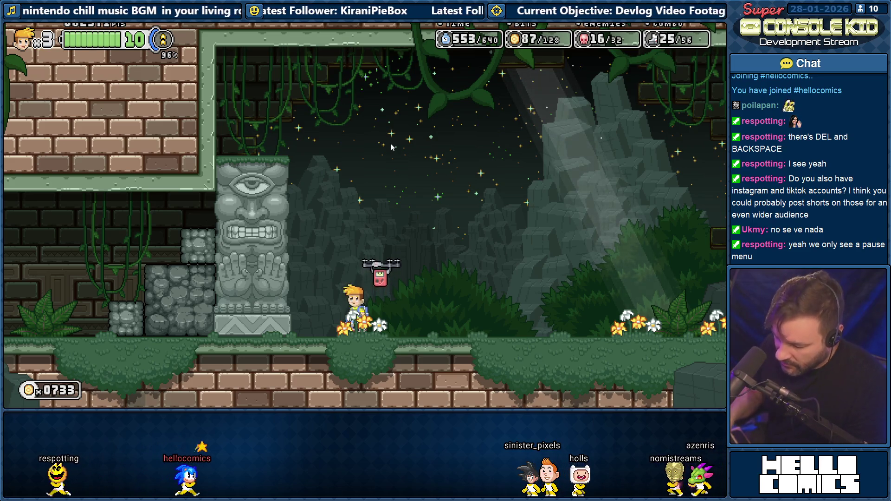
# Pause, browse the menu, resume gameplay, then close the game window
pyautogui.press('Escape')
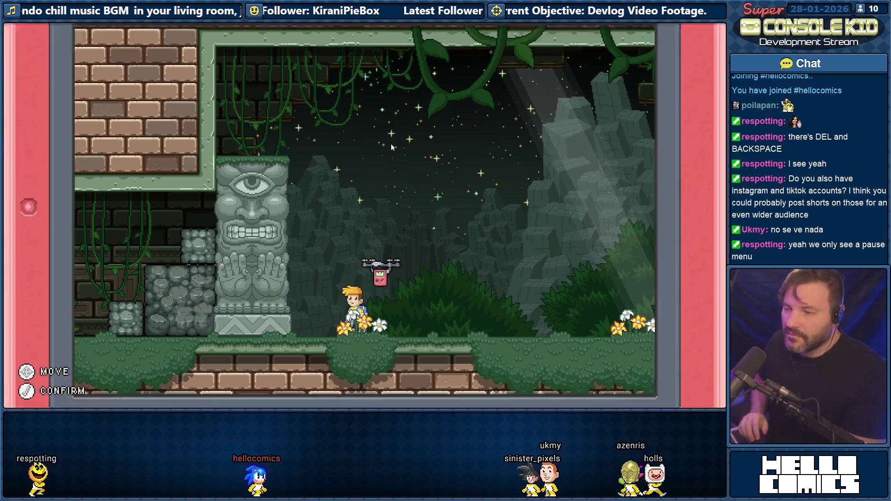
pyautogui.press('Right')
pyautogui.press('Left')
pyautogui.press('Return')
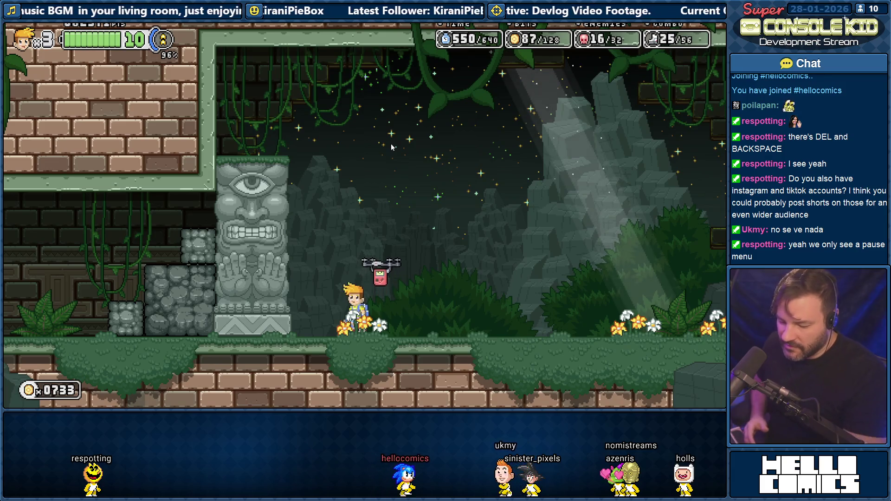
pyautogui.hotkey('alt', 'F4')
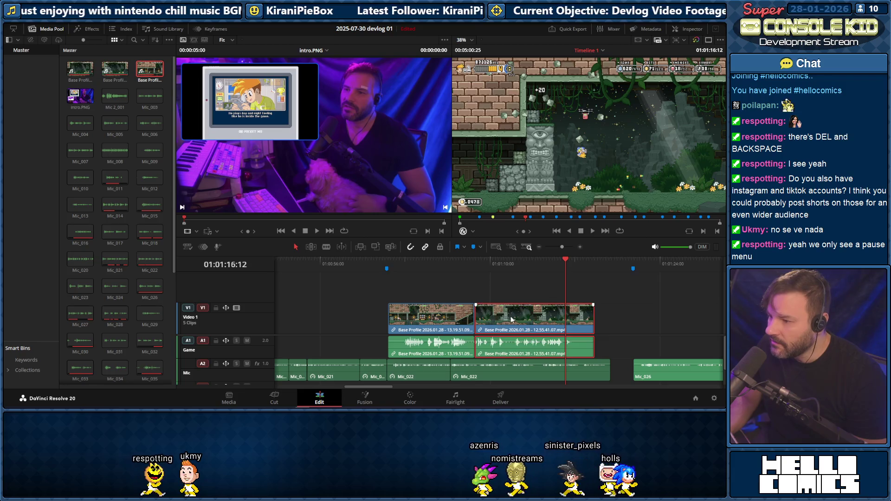
# Slide the second gameplay clip right to start with Mic_026, then bring up folder actions in devlog-01
pyautogui.moveTo(512, 319); pyautogui.dragTo(672, 319)
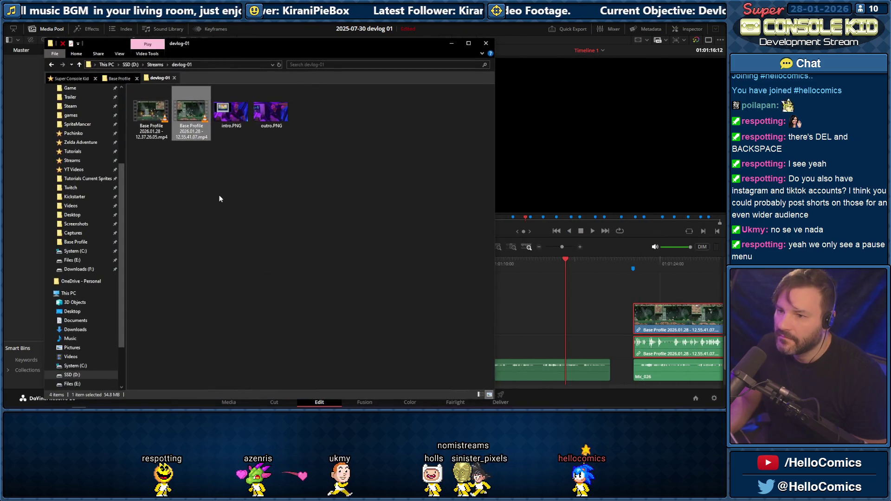
pyautogui.rightClick(219, 195)
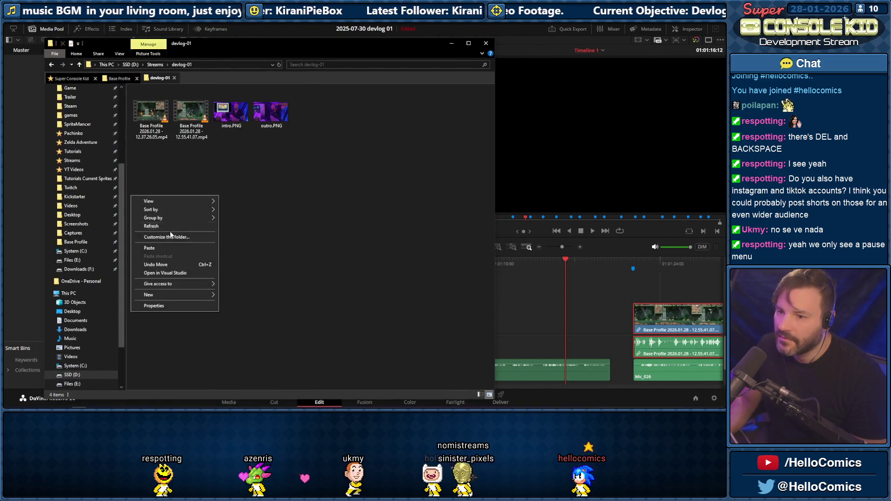
# Attempt a paste into devlog-01, then shuffle the Explorer window and Resolve to get a clear view
pyautogui.click(158, 248)
pyautogui.moveTo(282, 45)
pyautogui.mouseDown()
pyautogui.moveTo(243, 92)
pyautogui.moveTo(158, 149)
pyautogui.mouseUp()
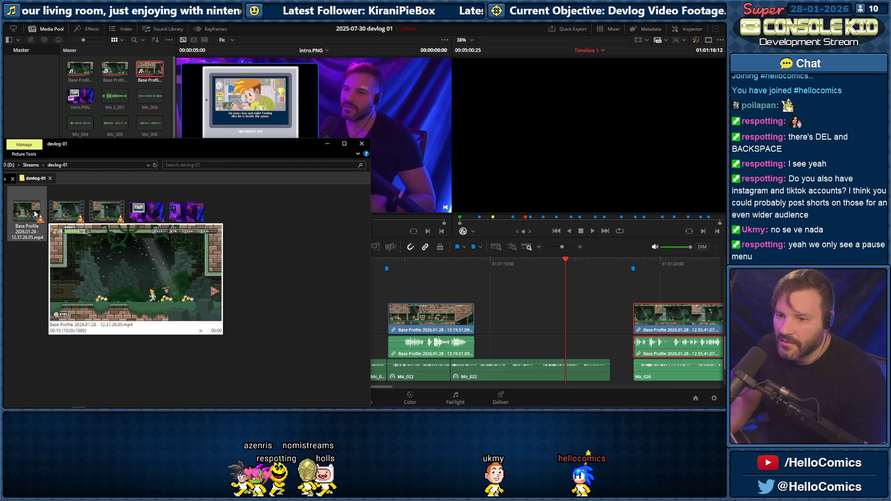
pyautogui.click(425, 324)
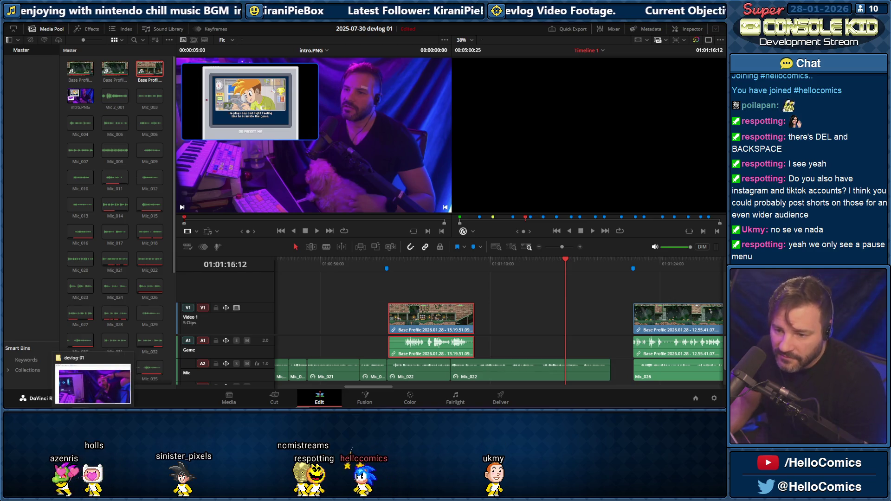
pyautogui.click(93, 384)
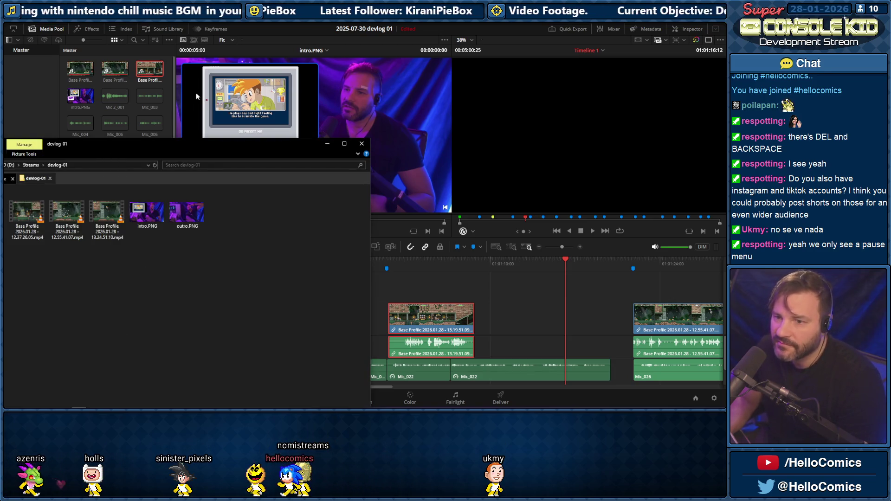
pyautogui.moveTo(188, 145); pyautogui.dragTo(187, 88)
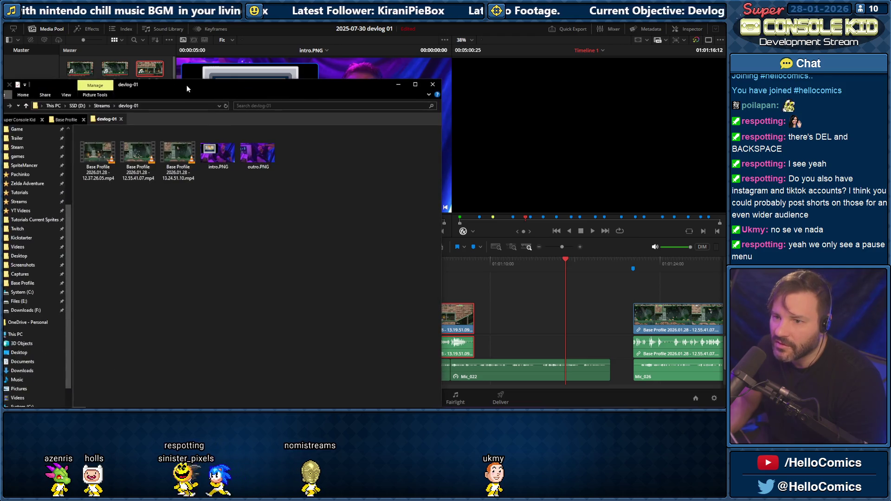
# Flip between the Base Profile and devlog-01 folders and reposition the Explorer window
pyautogui.click(65, 118)
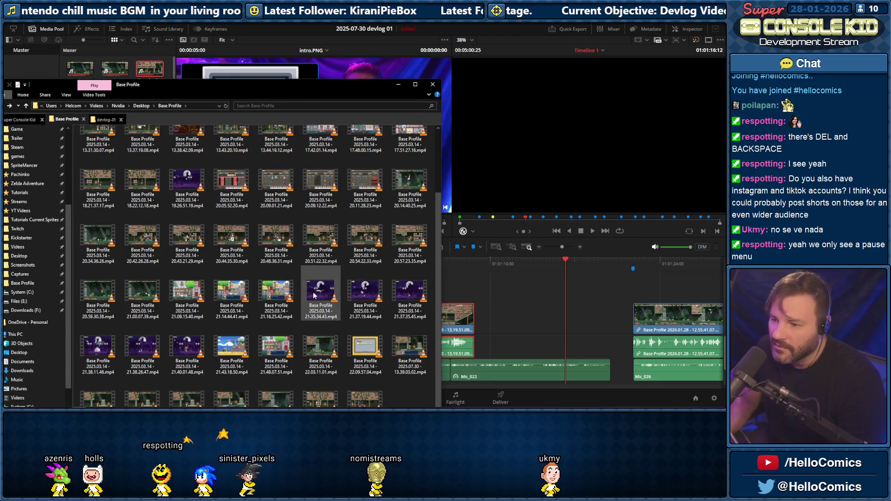
pyautogui.click(105, 120)
pyautogui.rightClick(169, 241)
pyautogui.press('Escape')
pyautogui.click(66, 119)
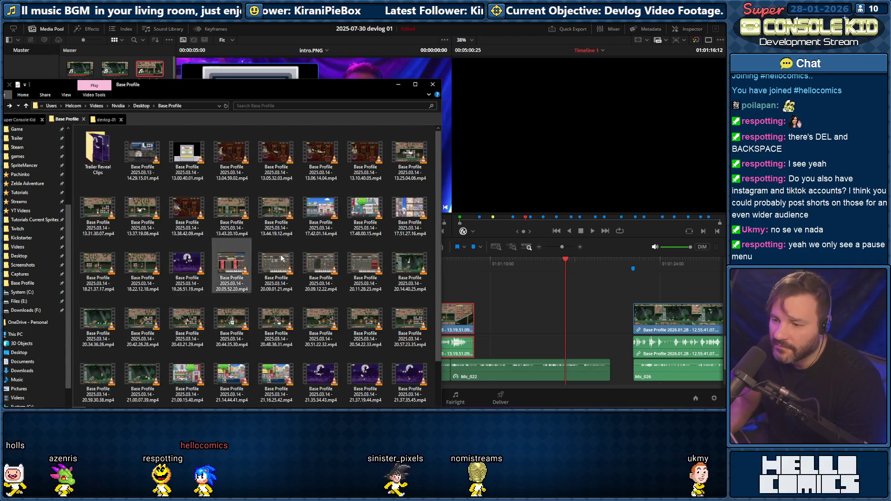
pyautogui.scroll(-3, 368, 374)
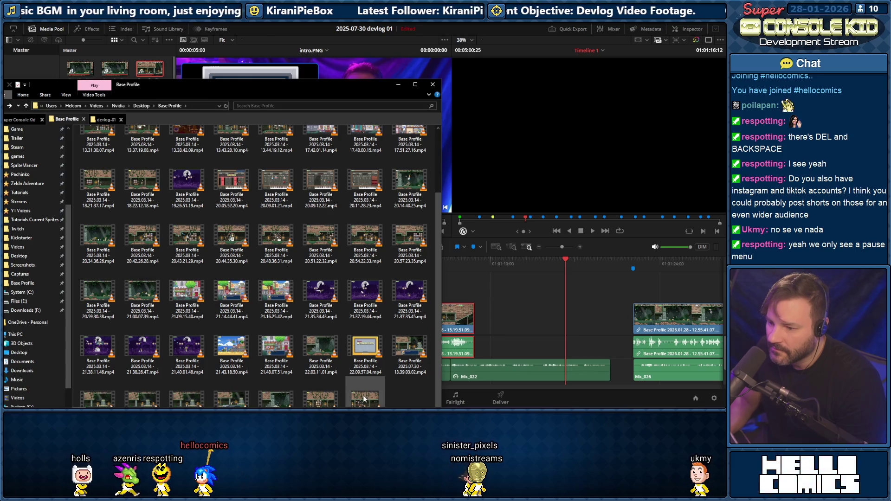
pyautogui.moveTo(282, 93); pyautogui.dragTo(320, 46)
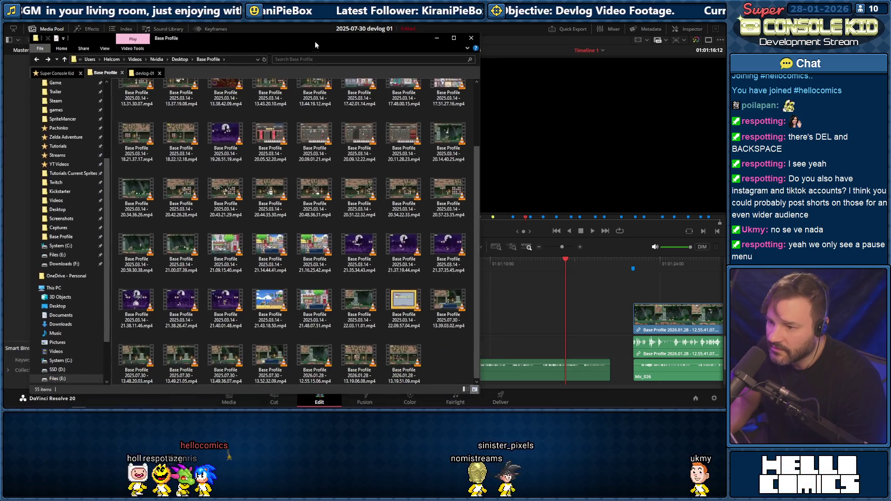
# Cut the 13.19.51.09 recording from Base Profile, paste it into devlog-01, and return to Resolve
pyautogui.rightClick(407, 360)
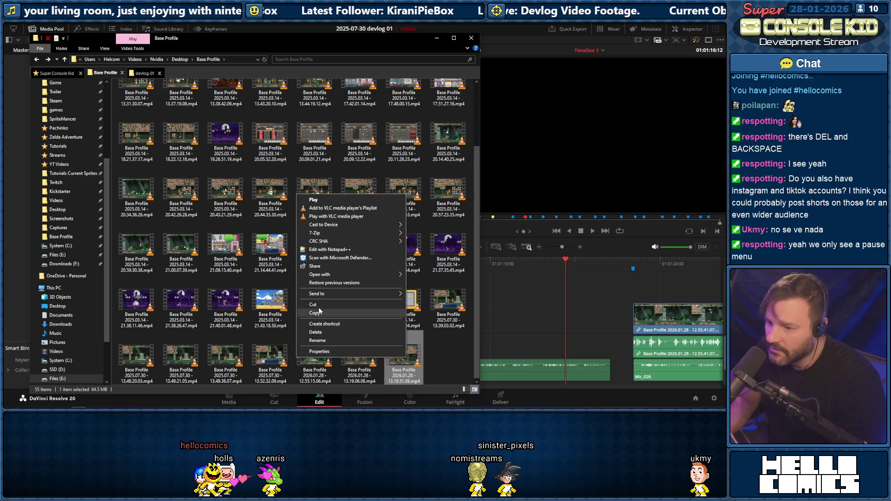
pyautogui.click(334, 306)
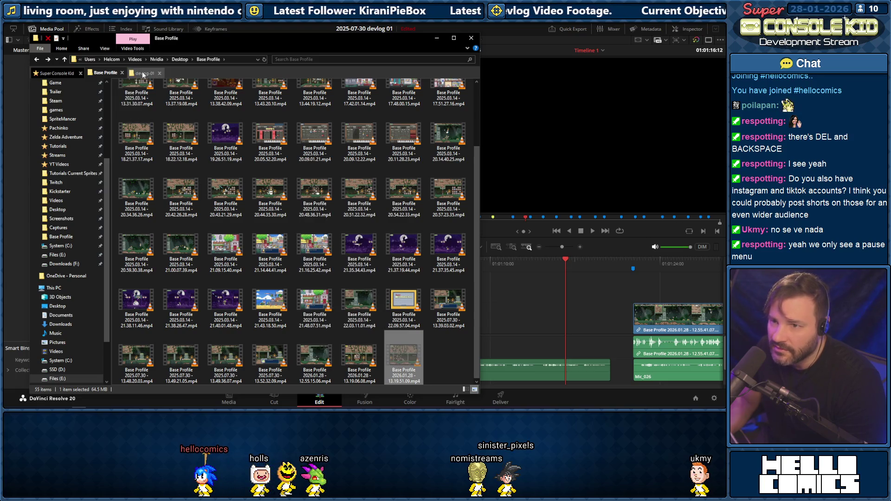
pyautogui.click(146, 71)
pyautogui.rightClick(193, 170)
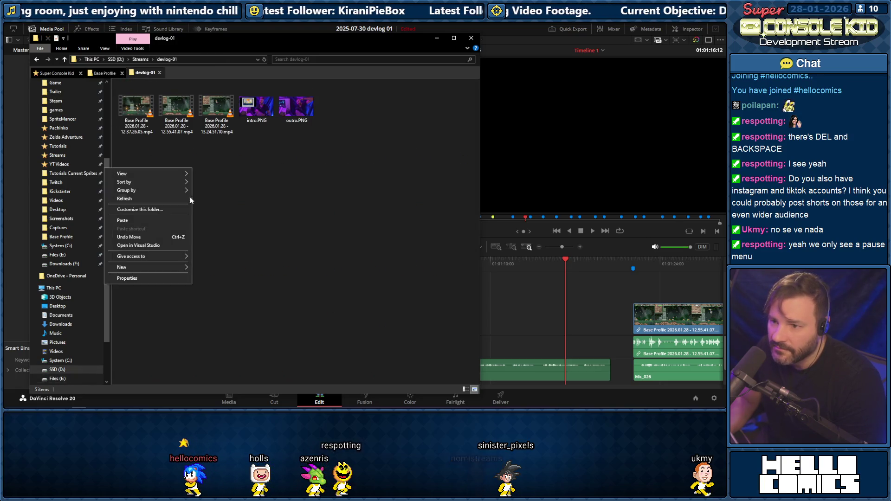
pyautogui.click(149, 214)
pyautogui.click(549, 297)
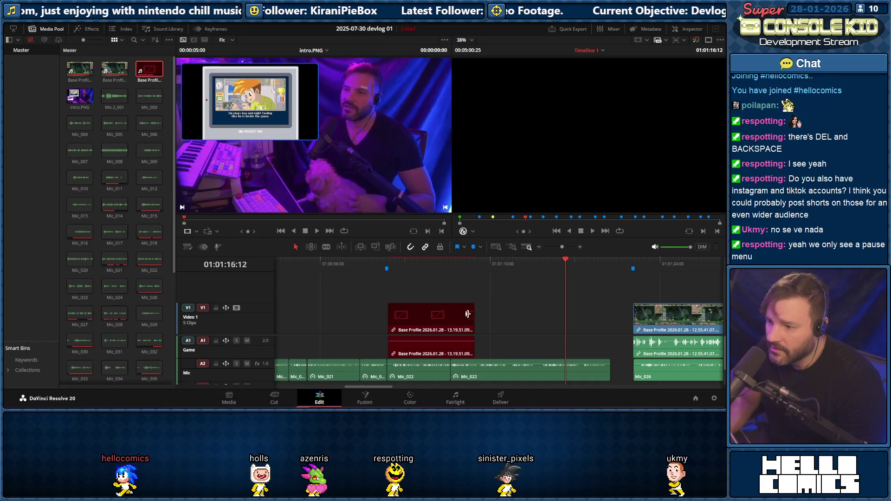
pyautogui.rightClick(418, 315)
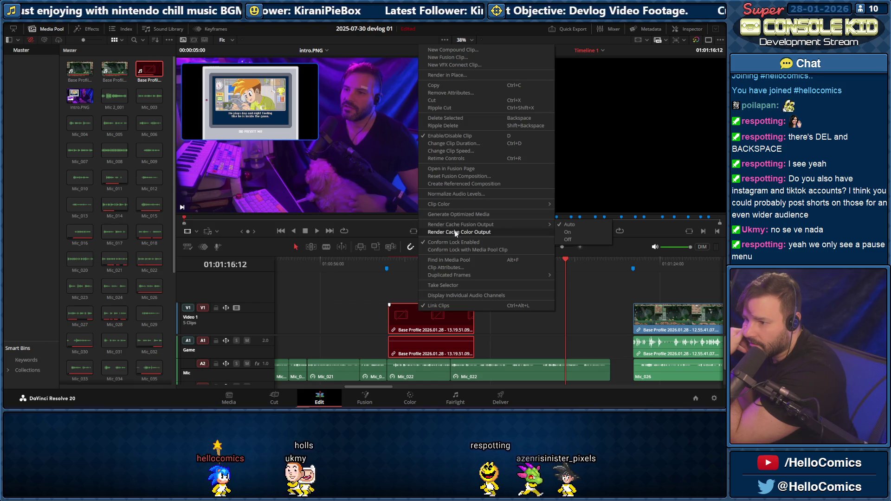
pyautogui.click(456, 267)
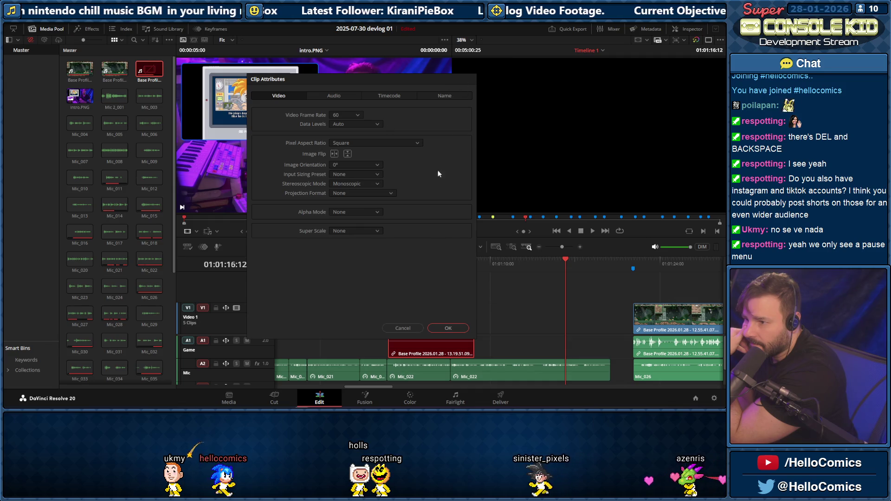
pyautogui.click(446, 328)
pyautogui.click(366, 302)
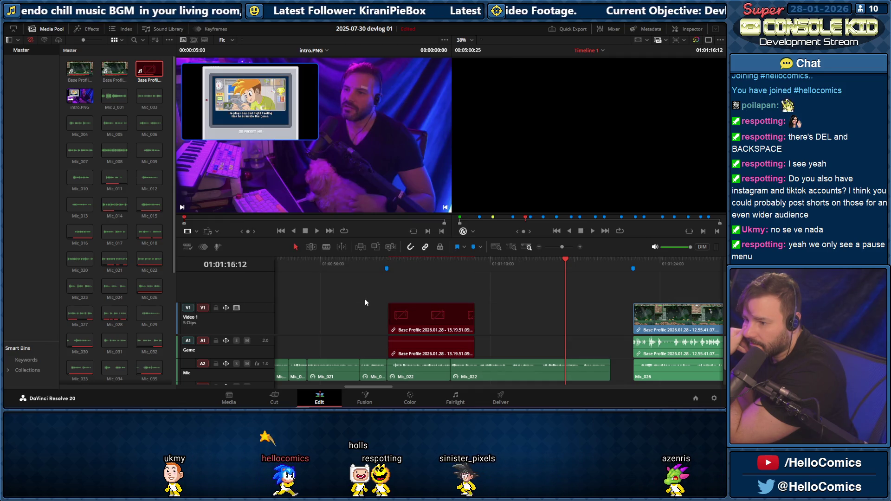
pyautogui.rightClick(410, 318)
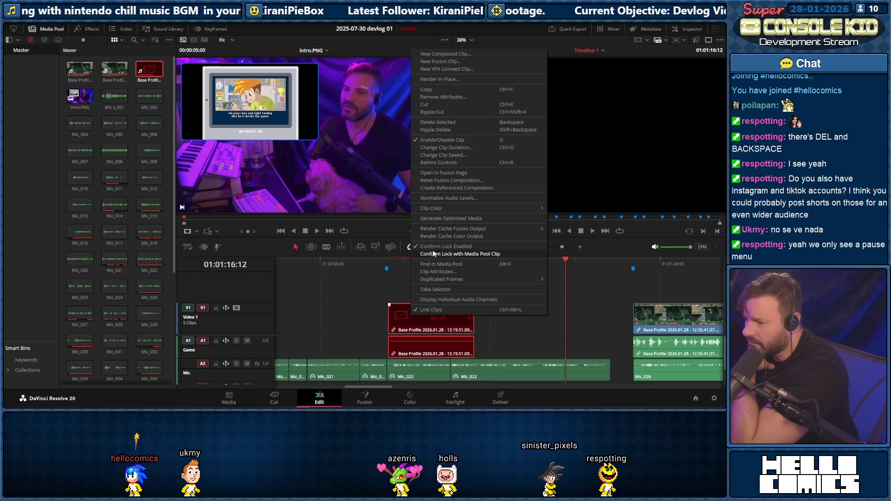
# Select and preview the offline Base Profile clip in the Media Pool and bring up its clip actions
pyautogui.click(356, 281)
pyautogui.click(412, 317)
pyautogui.click(148, 82)
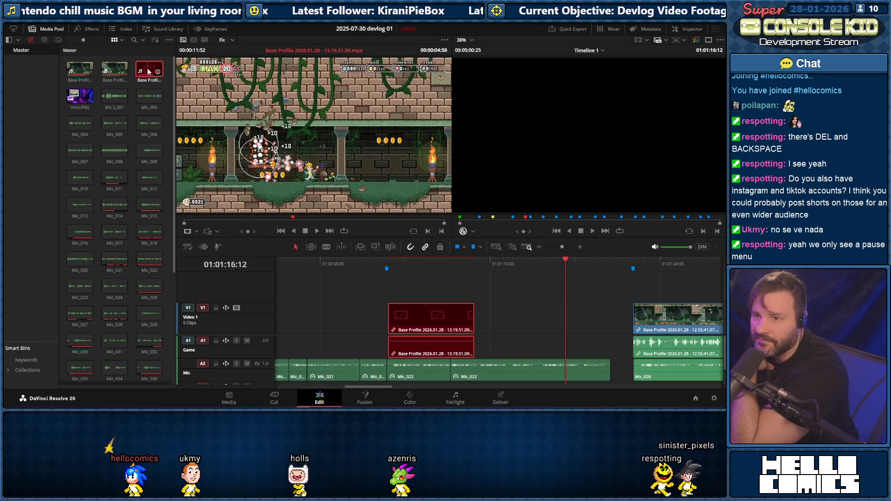
pyautogui.rightClick(148, 72)
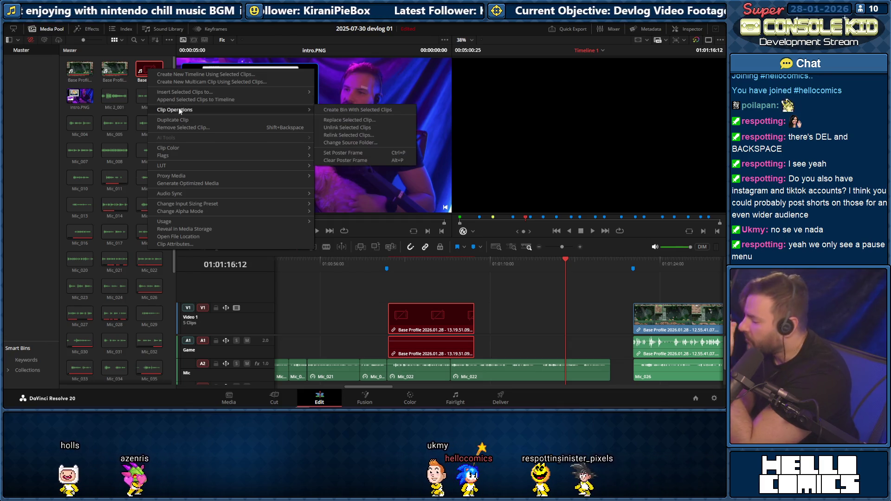
pyautogui.moveTo(175, 109)
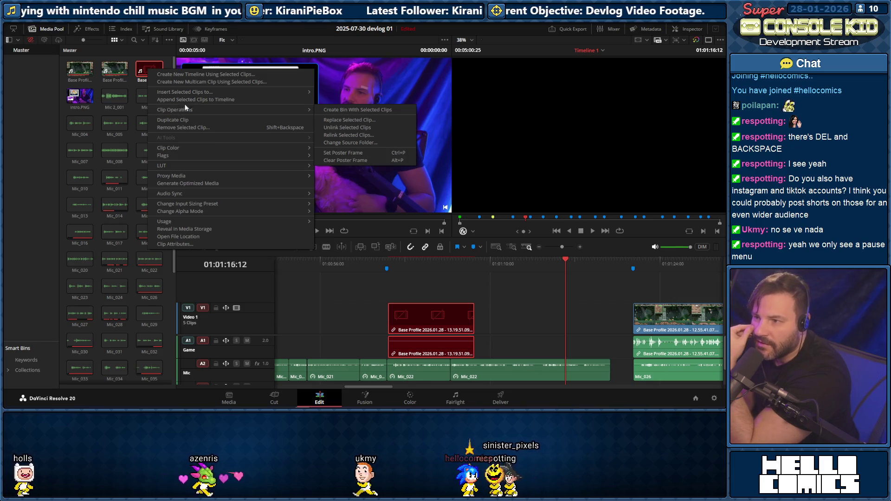
# Change the clips' source folder to D:\Streams\devlog-01 and play back the relinked footage
pyautogui.click(343, 142)
pyautogui.click(483, 207)
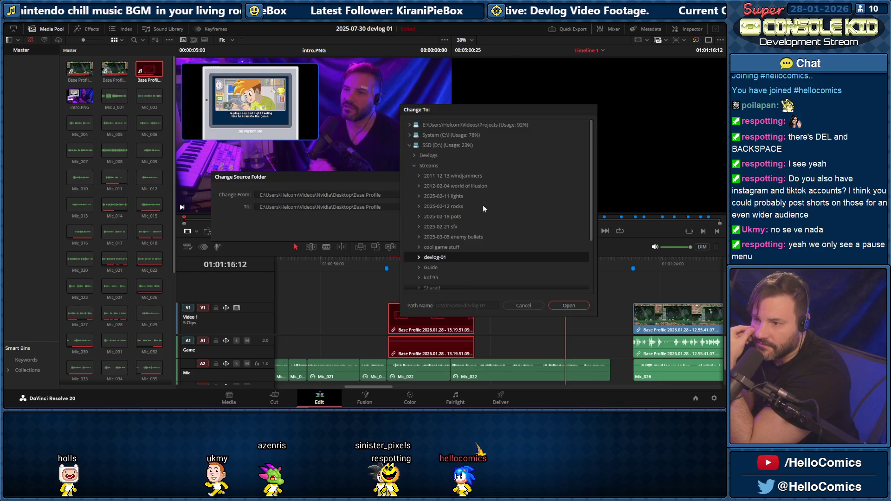
pyautogui.click(557, 306)
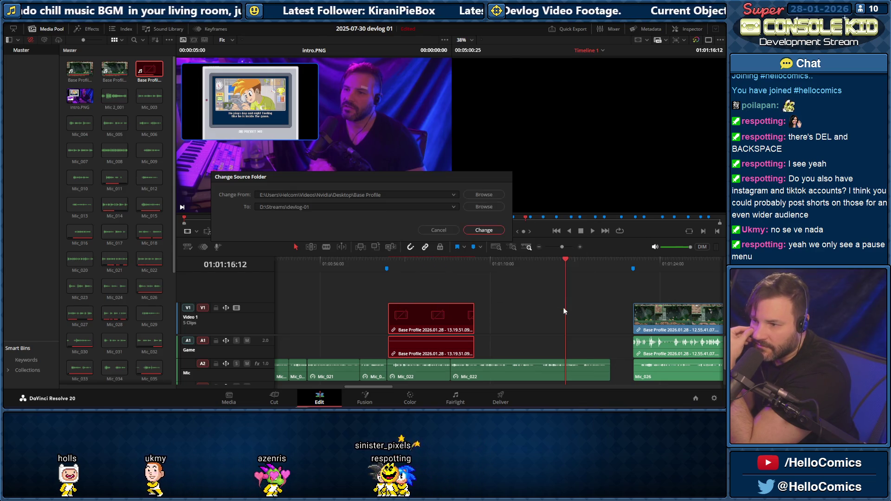
pyautogui.click(482, 231)
pyautogui.click(383, 264)
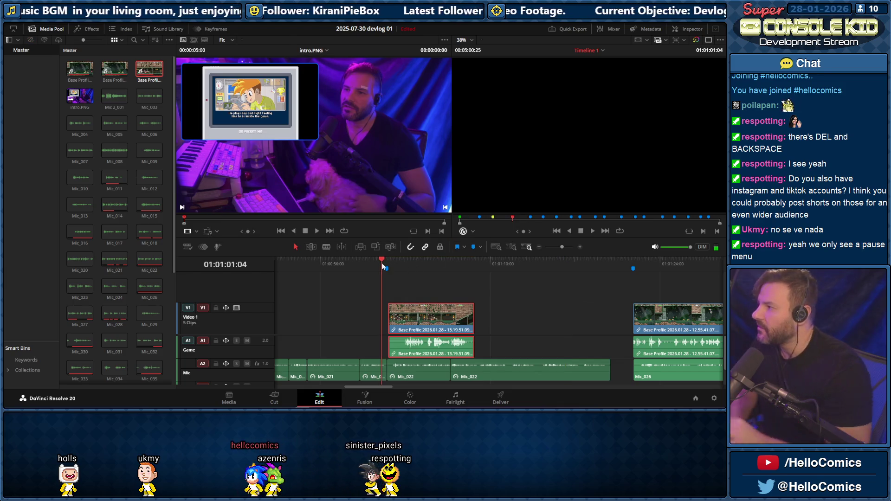
pyautogui.press('space')
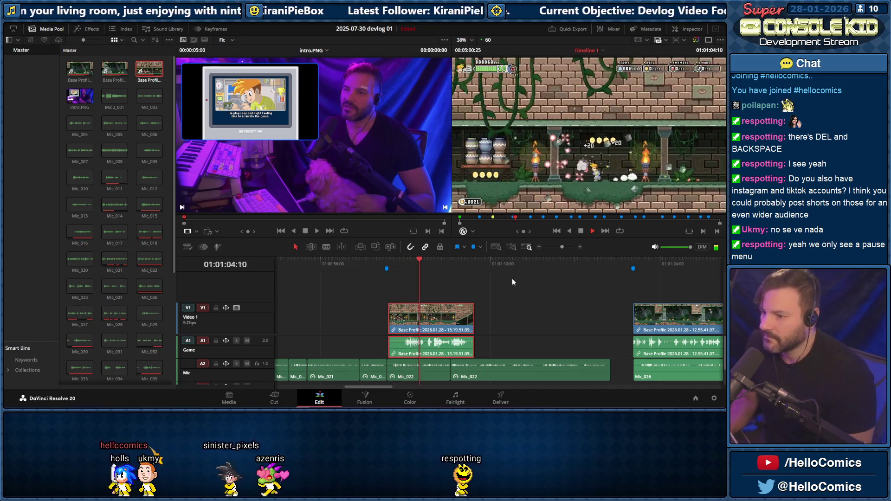
pyautogui.moveTo(367, 388); pyautogui.dragTo(381, 385)
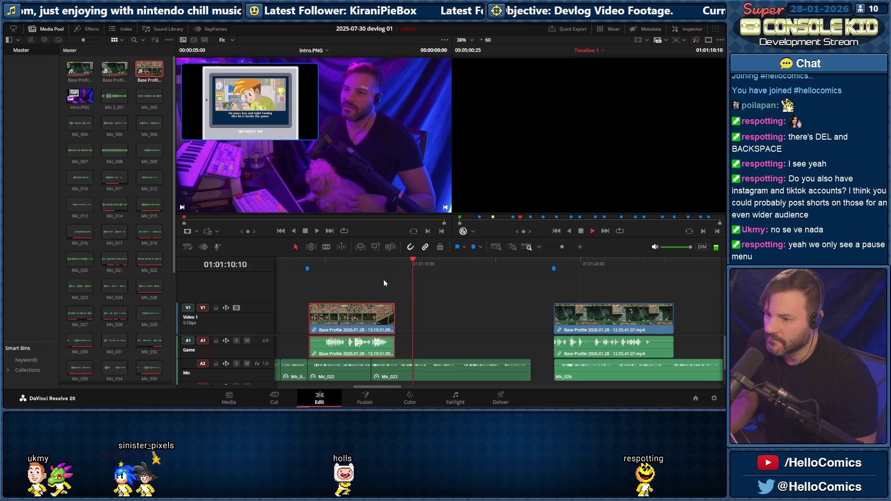
# Trim the first gameplay clip's start and end while reviewing it with playback
pyautogui.click(362, 267)
pyautogui.moveTo(395, 317); pyautogui.dragTo(372, 317)
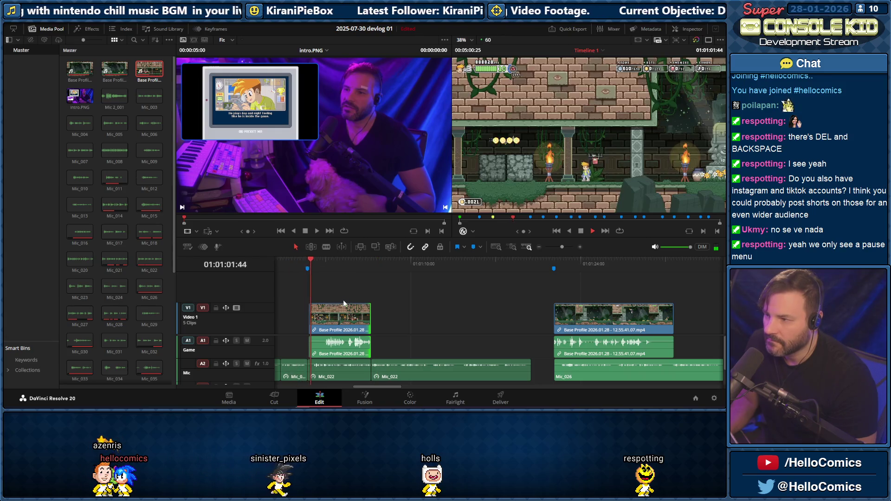
pyautogui.moveTo(310, 320); pyautogui.dragTo(309, 322)
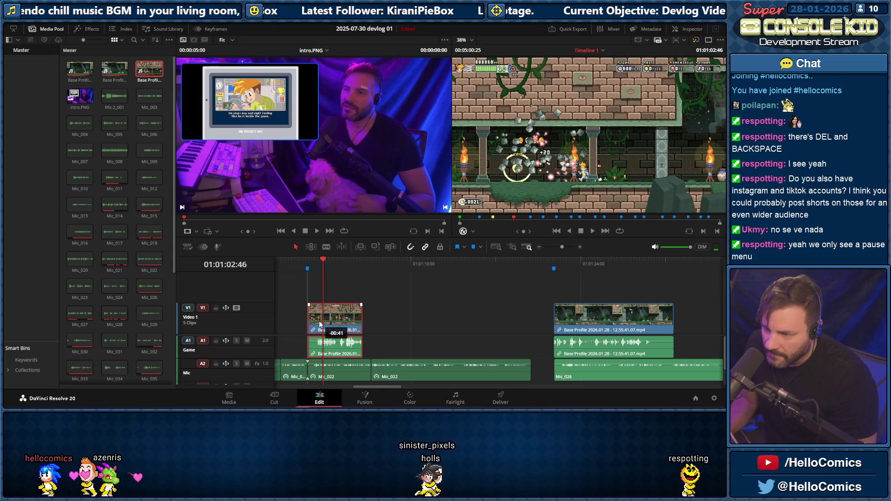
pyautogui.press('space')
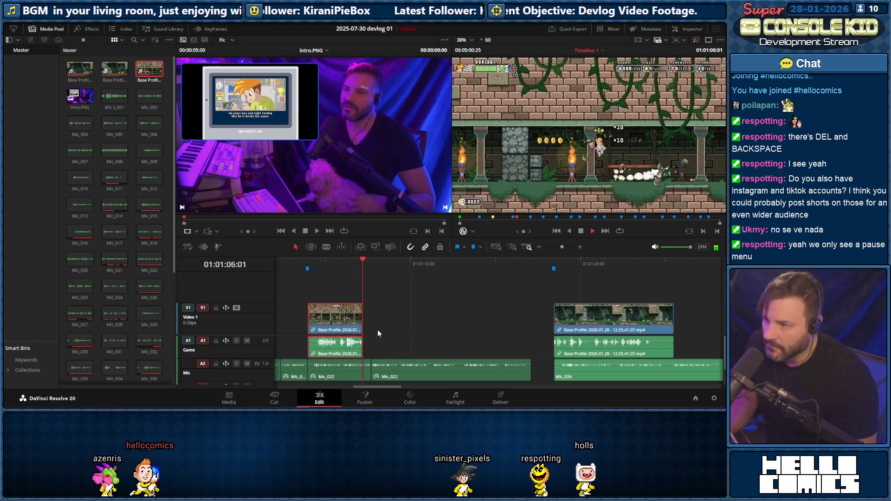
pyautogui.moveTo(363, 328); pyautogui.dragTo(373, 327)
pyautogui.click(356, 263)
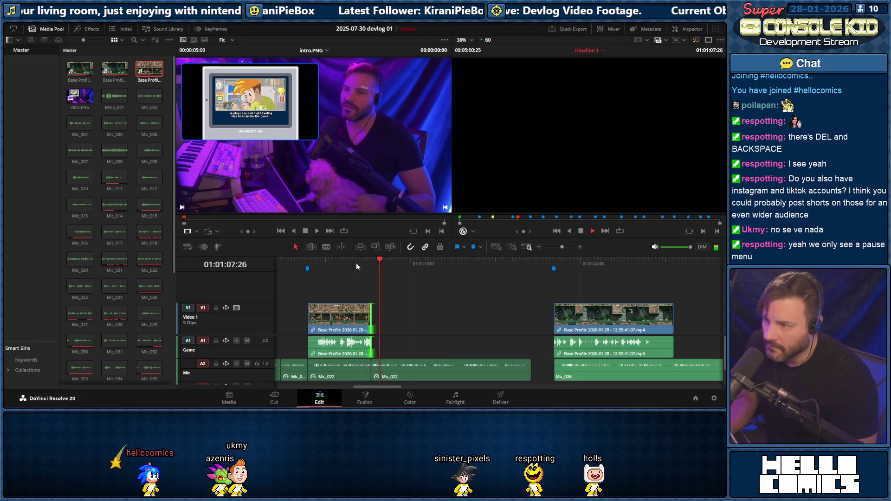
pyautogui.moveTo(309, 316); pyautogui.dragTo(312, 317)
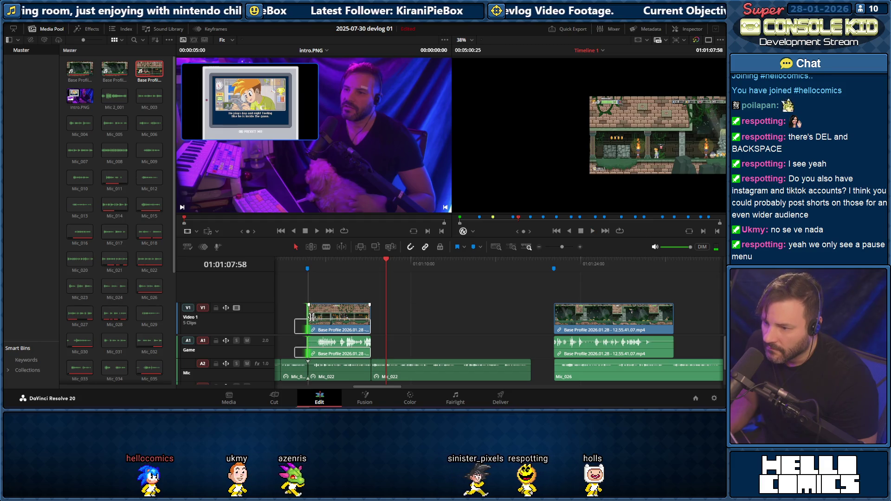
pyautogui.moveTo(310, 314)
pyautogui.mouseDown()
pyautogui.moveTo(369, 317)
pyautogui.moveTo(318, 322)
pyautogui.mouseUp()
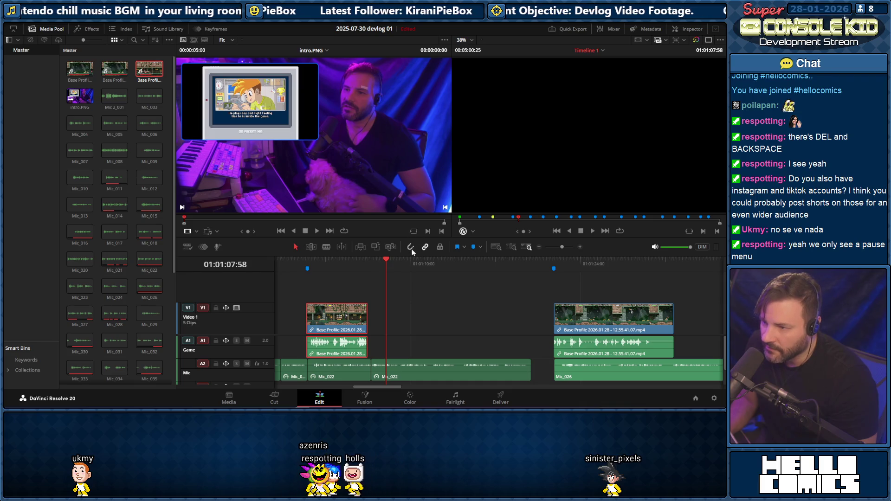
# Fine-tune the first clip's edges once more and play the trimmed result through
pyautogui.moveTo(367, 324); pyautogui.dragTo(370, 324)
pyautogui.moveTo(307, 318); pyautogui.dragTo(304, 264)
pyautogui.click(307, 264)
pyautogui.press('space')
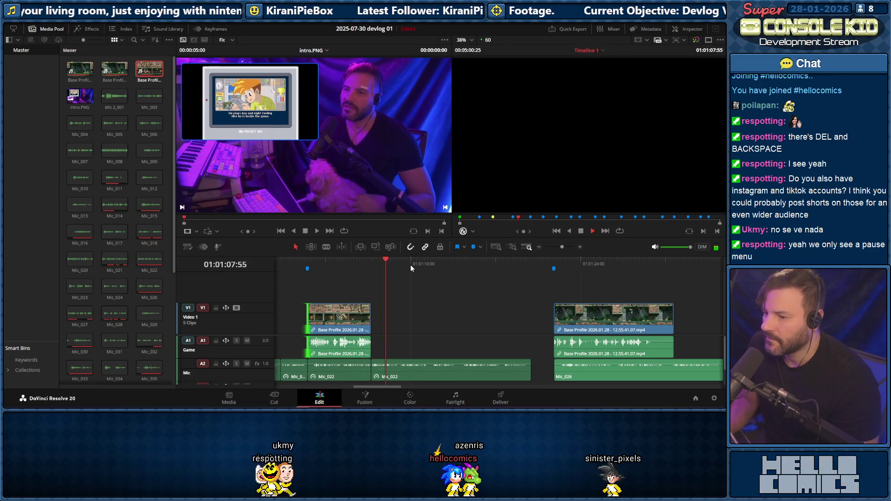
pyautogui.press('space')
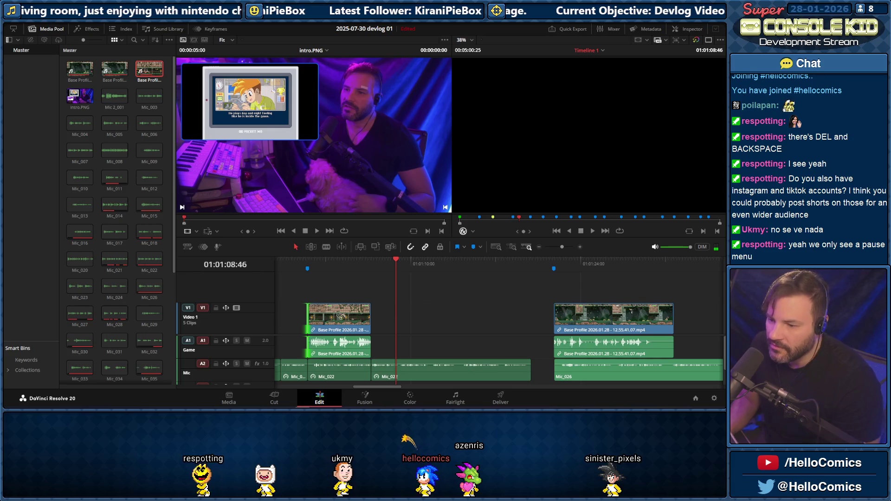
# Drag the 13.24.51.10 recording from the devlog-01 folder onto V1 right after the first clip
pyautogui.hotkey('alt', 'Tab')
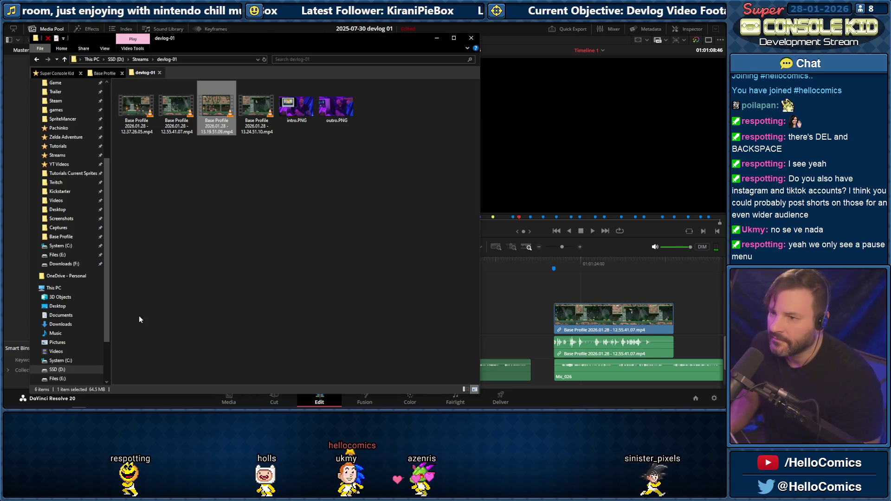
pyautogui.moveTo(256, 108)
pyautogui.moveTo(320, 39); pyautogui.dragTo(166, 56)
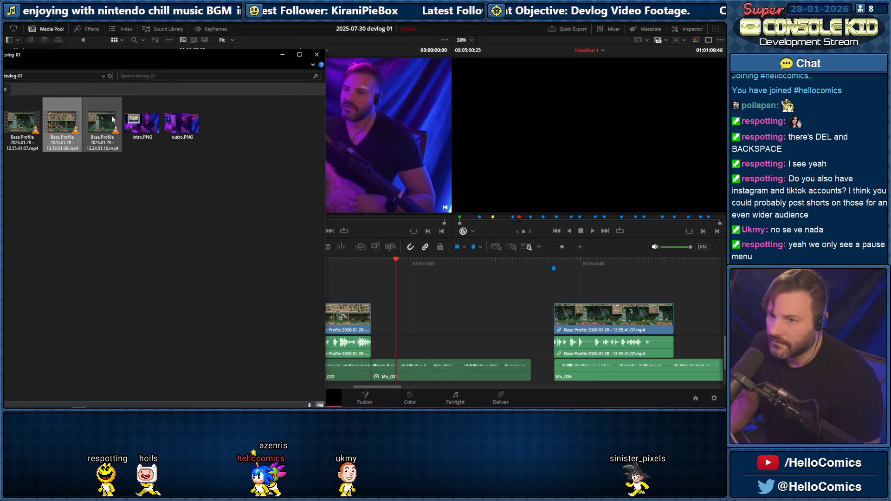
pyautogui.moveTo(114, 140)
pyautogui.mouseDown()
pyautogui.moveTo(373, 326)
pyautogui.moveTo(379, 318)
pyautogui.mouseUp()
pyautogui.click(359, 267)
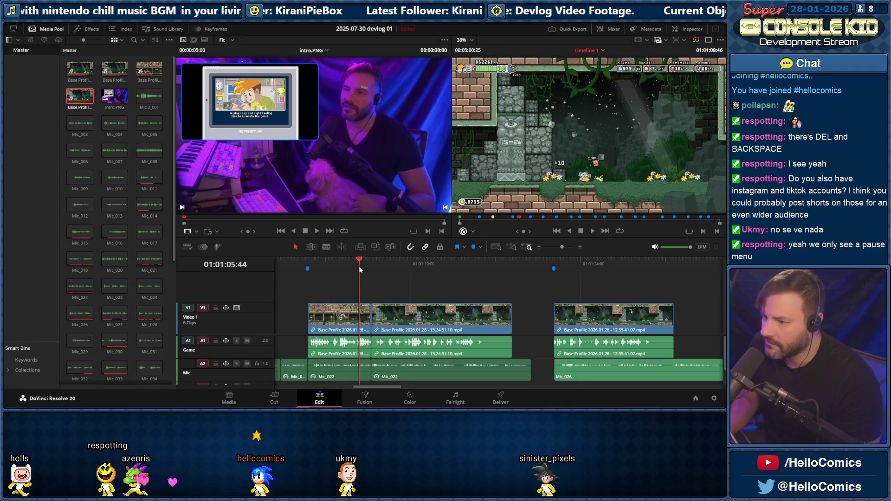
# Review the new gameplay clip in playback and zoom the timeline in for finer cutting
pyautogui.press('space')
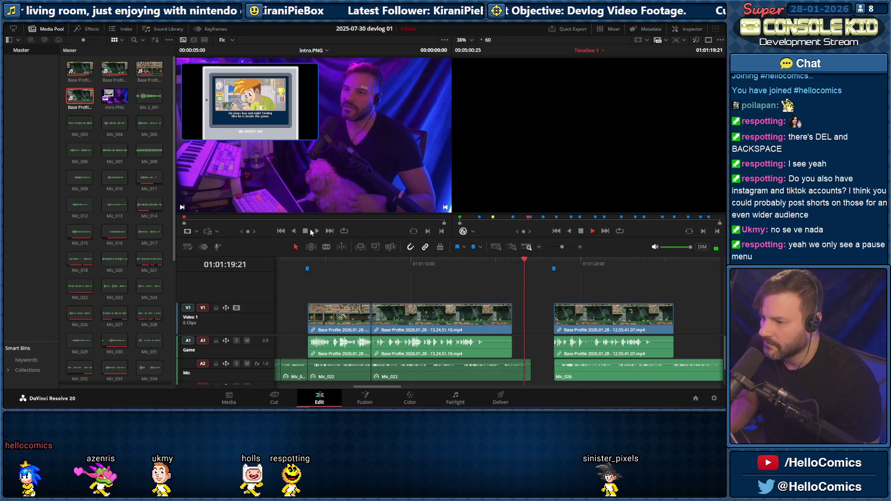
pyautogui.click(432, 266)
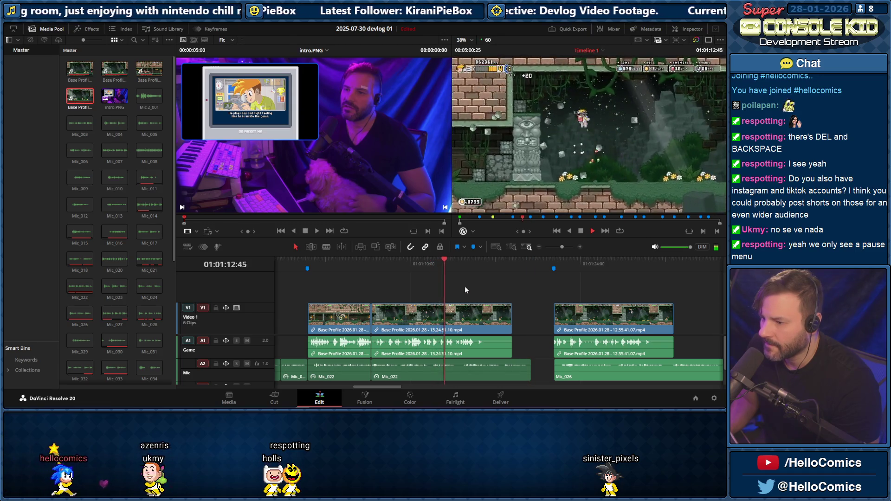
pyautogui.press('space')
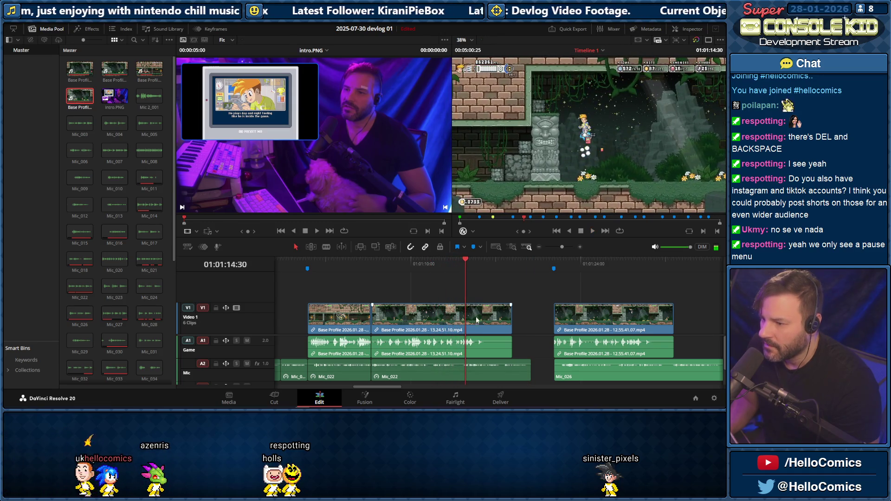
pyautogui.moveTo(562, 248); pyautogui.dragTo(565, 245)
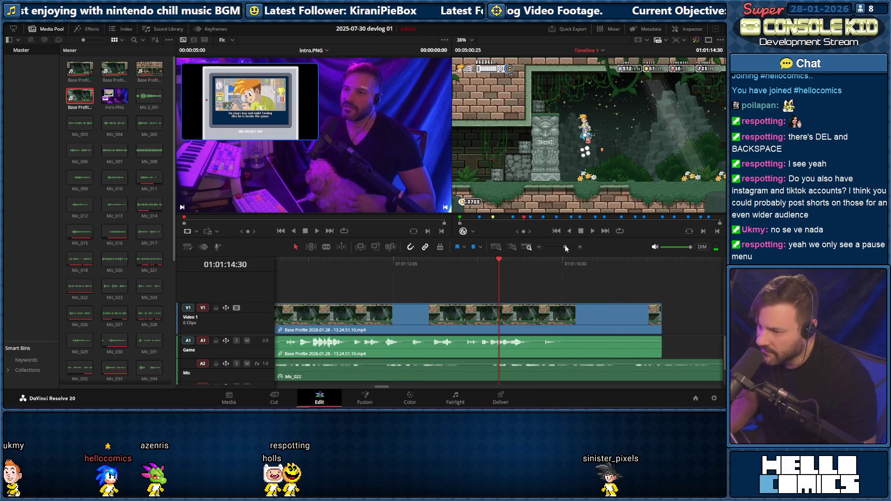
pyautogui.moveTo(357, 264); pyautogui.dragTo(365, 266)
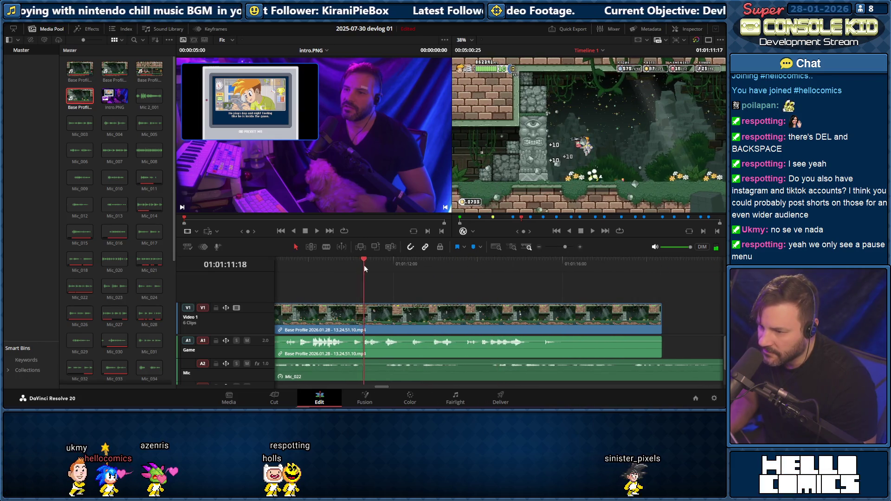
# Blade the Mic_022 and gameplay clips at 01:01:11:20 and two further pause points with Ctrl+B
pyautogui.click(366, 260)
pyautogui.hotkey('ctrl', 'b')
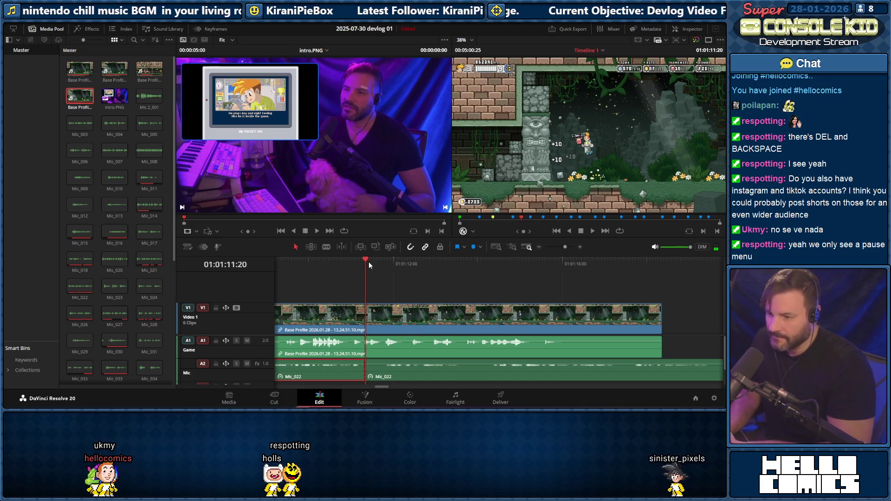
pyautogui.moveTo(366, 260); pyautogui.dragTo(618, 281)
pyautogui.hotkey('ctrl', 'b')
pyautogui.hotkey('ctrl', 'b')
pyautogui.hotkey('ctrl', 'b')
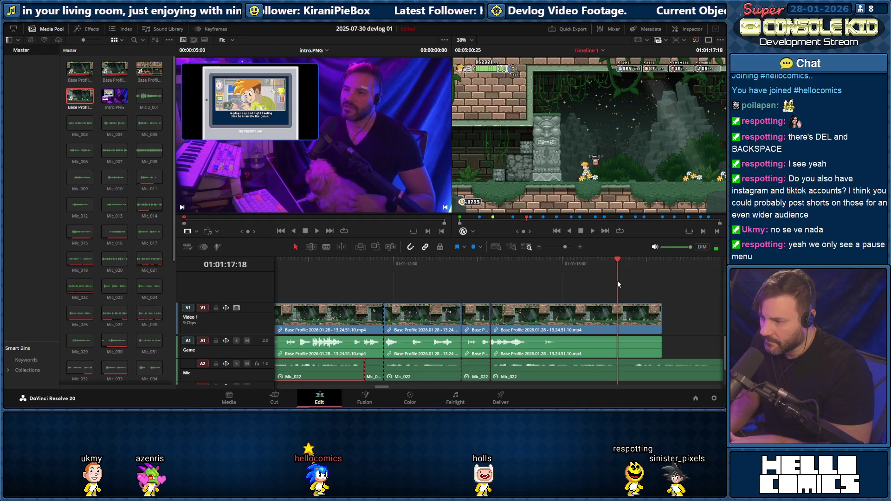
pyautogui.hotkey('ctrl', 'b')
# Blade the clips once more, then slide the three later Mic_022 narration pieces left to close the pauses
pyautogui.moveTo(618, 260); pyautogui.dragTo(633, 264)
pyautogui.hotkey('ctrl', 'b')
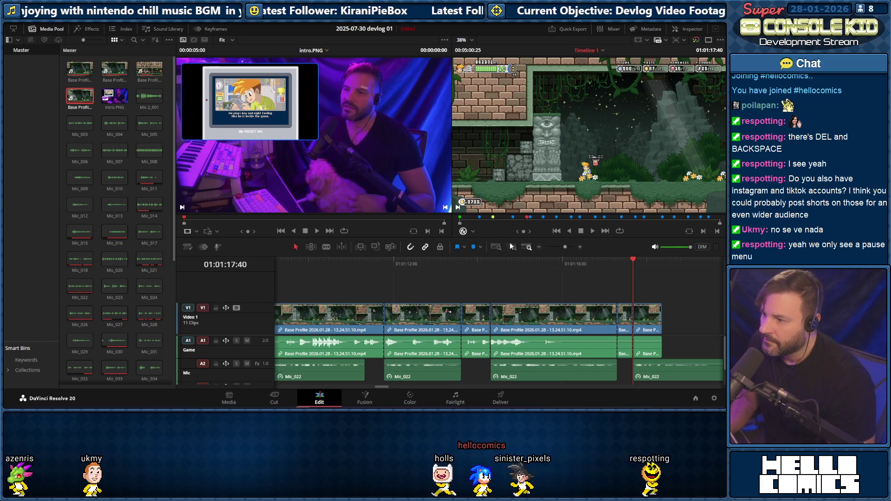
pyautogui.moveTo(397, 373); pyautogui.dragTo(393, 377)
pyautogui.moveTo(527, 377); pyautogui.dragTo(477, 368)
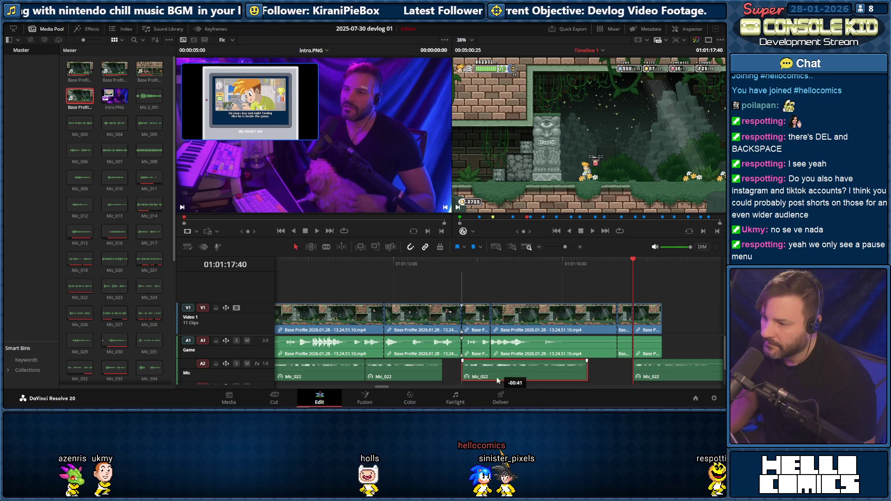
pyautogui.moveTo(664, 370); pyautogui.dragTo(601, 365)
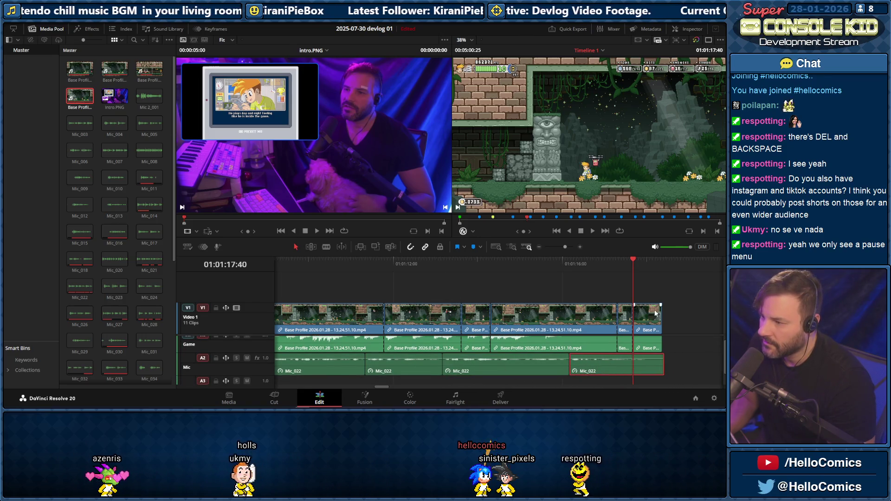
# Play through the aligned narration section to check it and zoom the timeline back out
pyautogui.click(380, 265)
pyautogui.press('space')
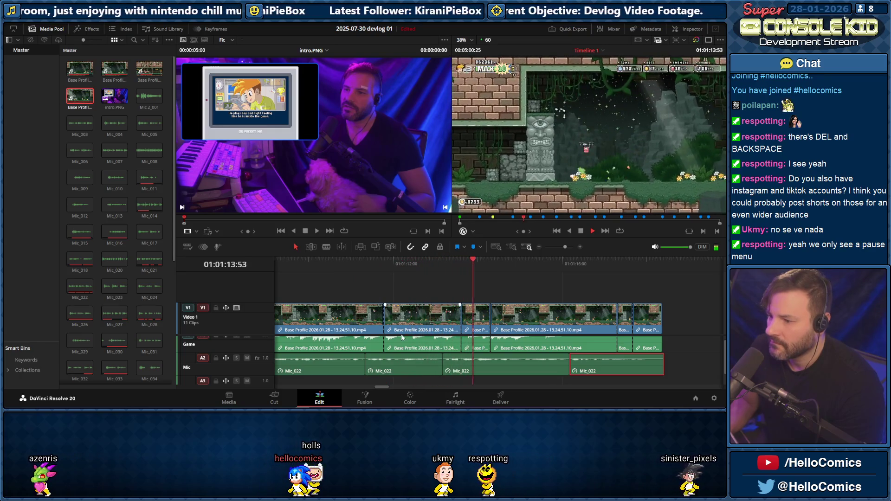
pyautogui.moveTo(382, 384); pyautogui.dragTo(375, 388)
pyautogui.click(332, 263)
pyautogui.press('space')
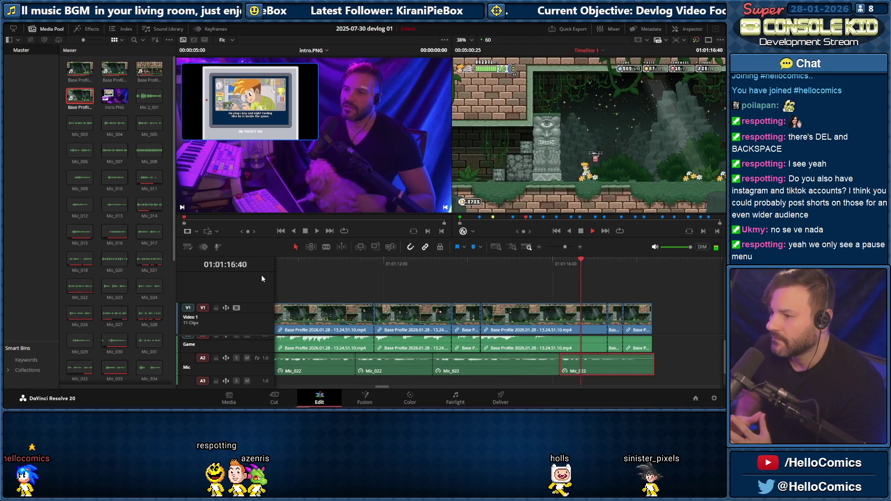
pyautogui.press('space')
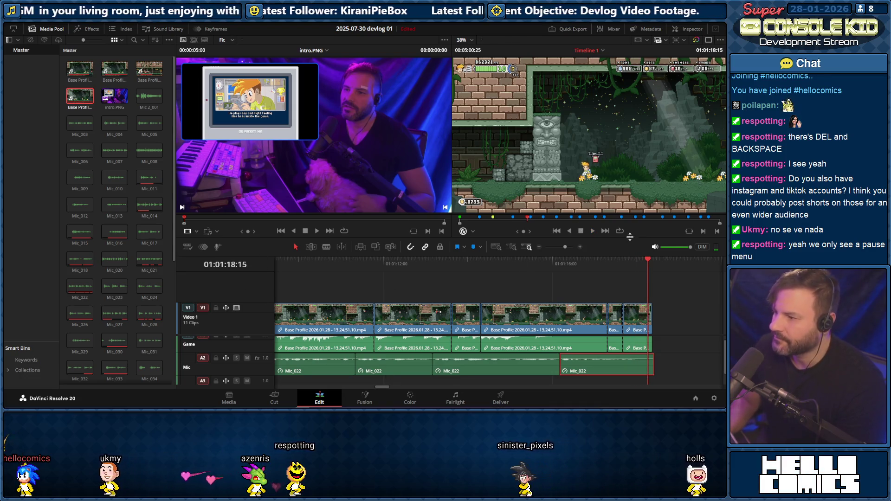
pyautogui.click(565, 244)
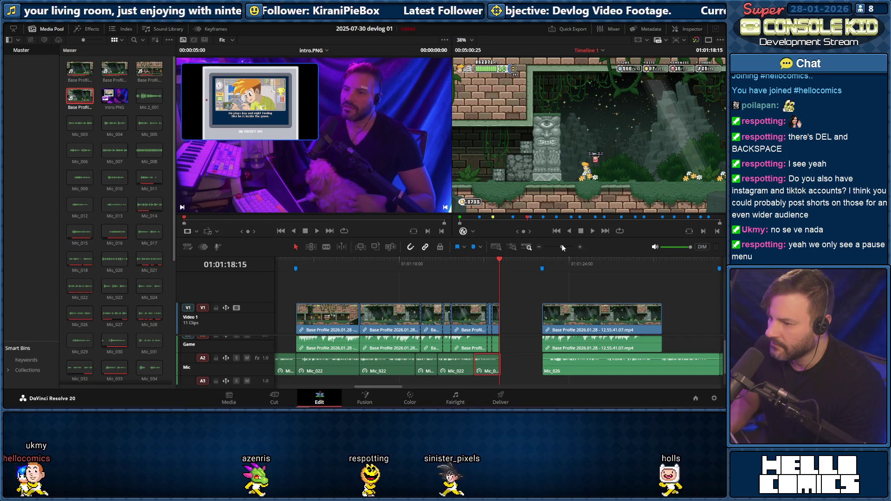
# Play the edit from the timeline start and replay the section around 01:01:06:45
pyautogui.click(288, 264)
pyautogui.press('space')
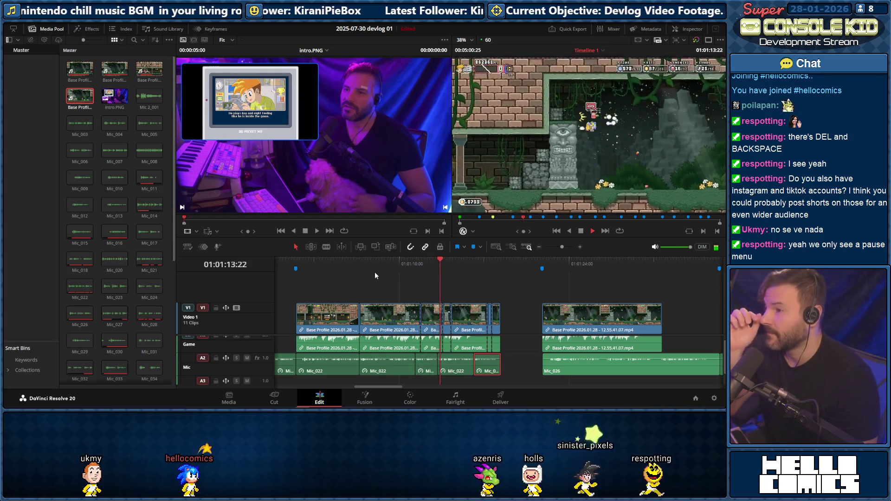
pyautogui.press('space')
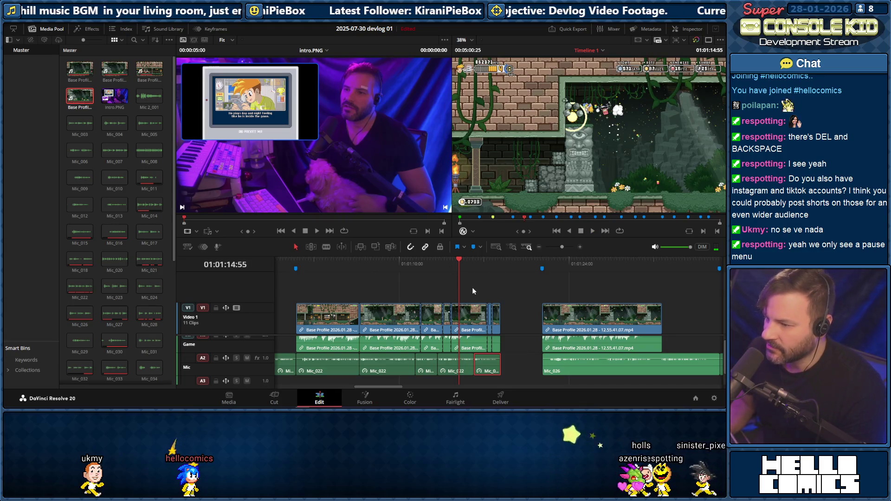
pyautogui.press('space')
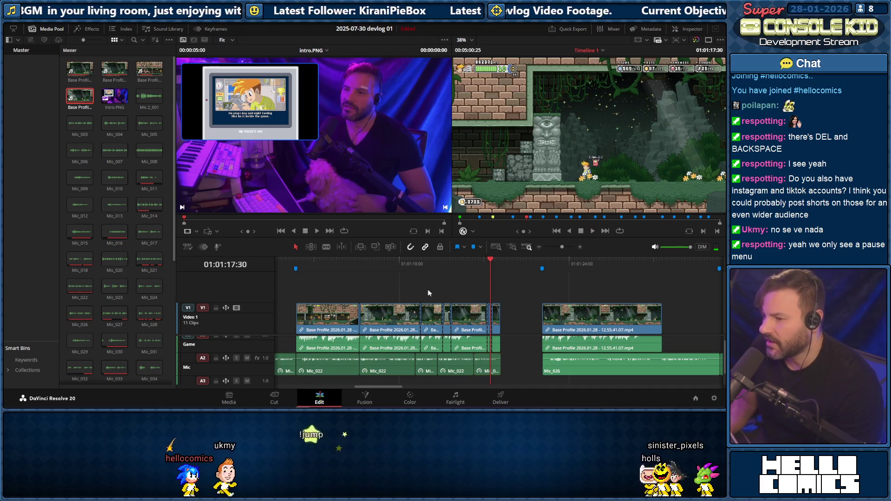
pyautogui.click(360, 265)
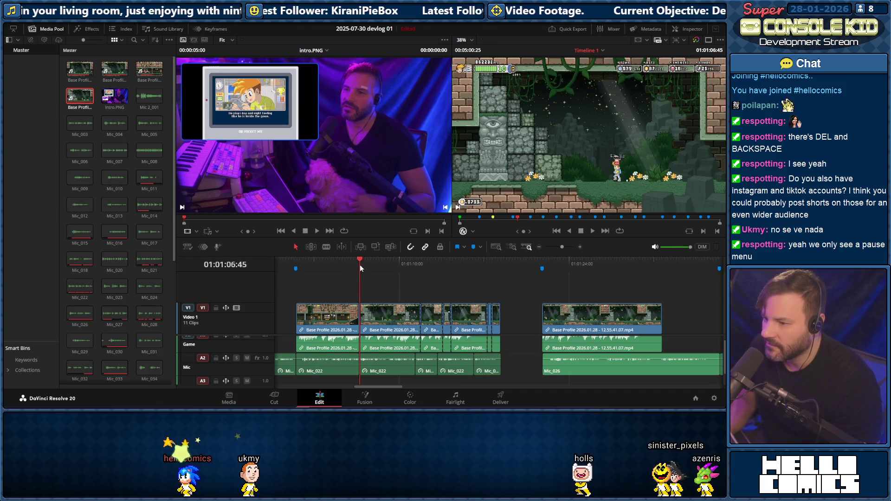
pyautogui.press('space')
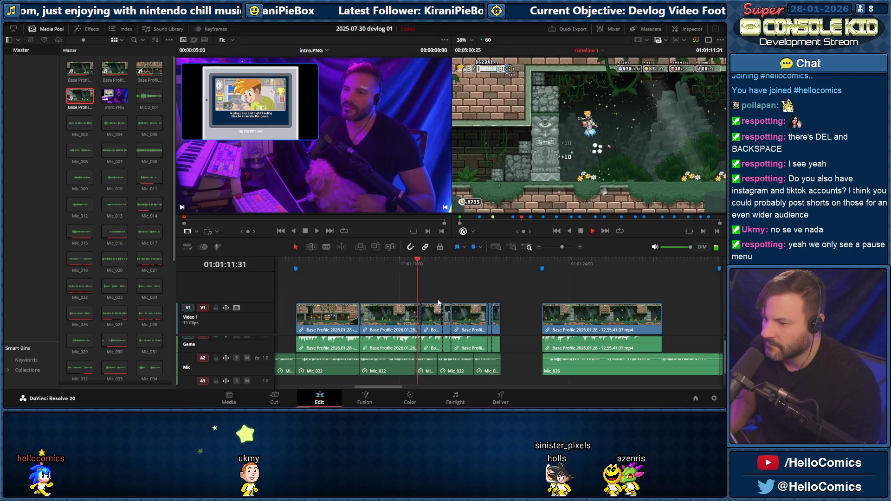
pyautogui.press('space')
# Delete the four short gameplay pieces on V1/A1 leaving a gap (undoing a first ripple delete), then replay
pyautogui.moveTo(384, 288); pyautogui.dragTo(504, 312)
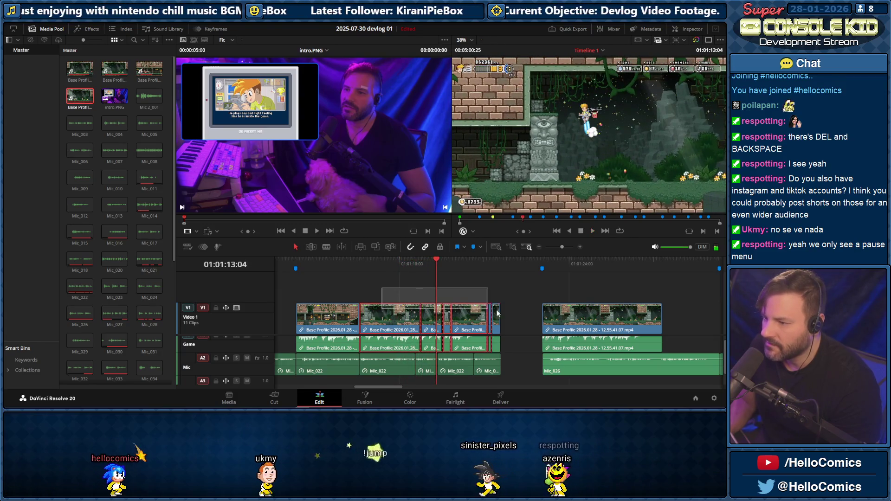
pyautogui.press('Delete')
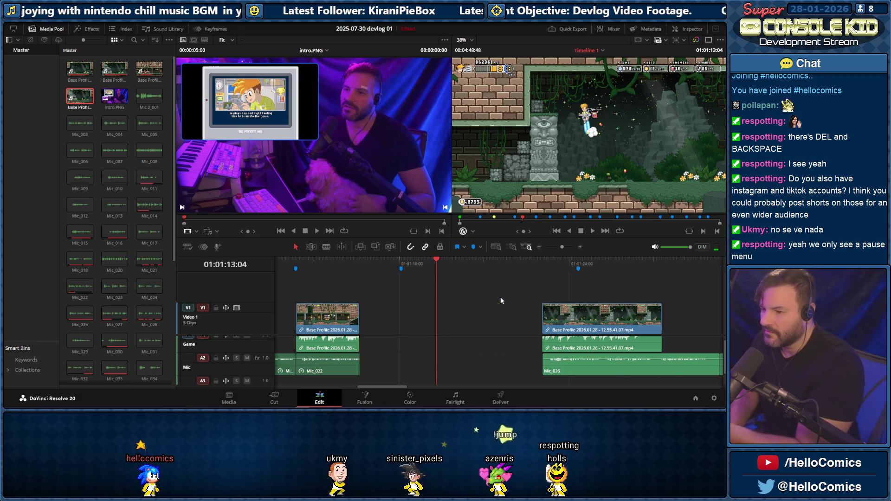
pyautogui.hotkey('ctrl', 'z')
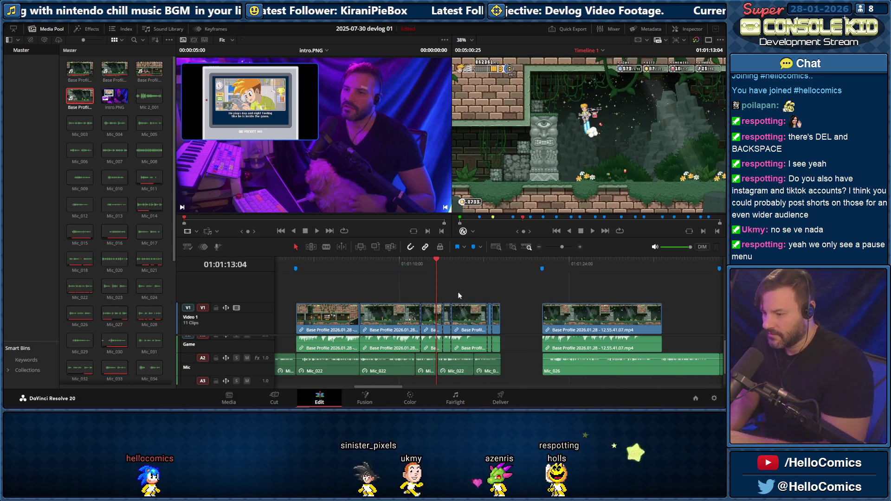
pyautogui.moveTo(366, 291); pyautogui.dragTo(514, 333)
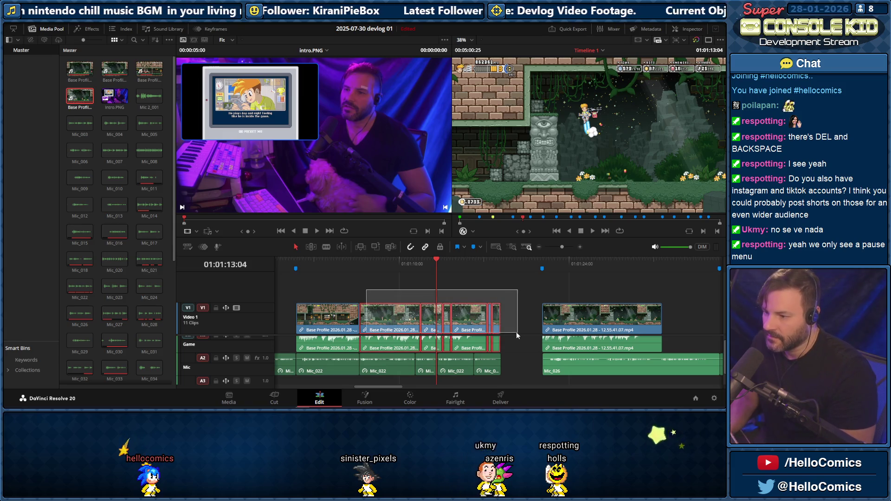
pyautogui.press('BackSpace')
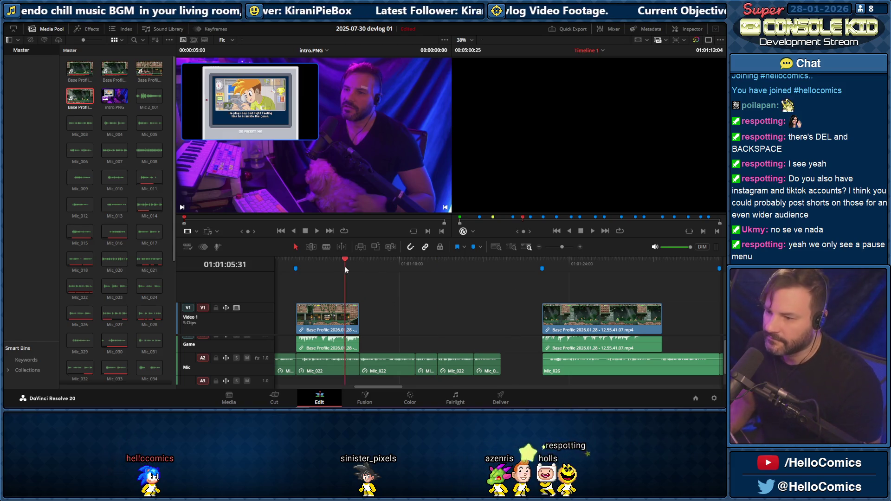
pyautogui.click(348, 267)
pyautogui.press('space')
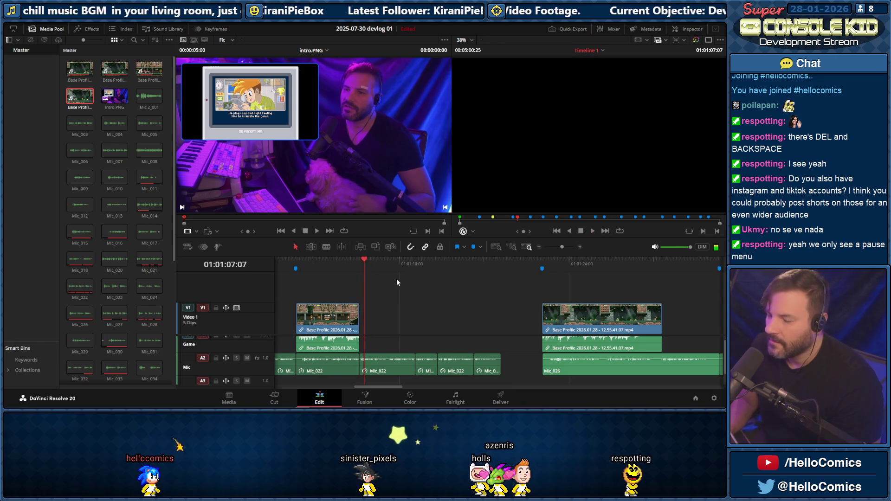
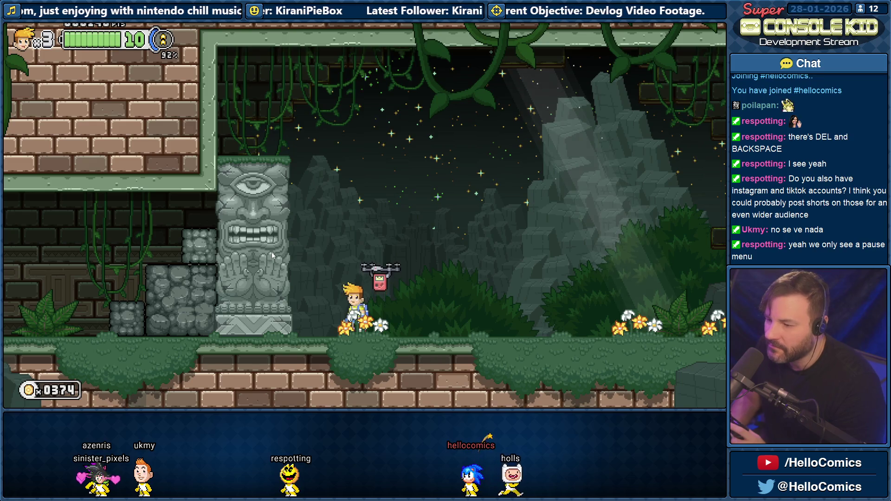
# Reload the level and run the character left and right through the jungle temple for a fresh take
pyautogui.press('r')
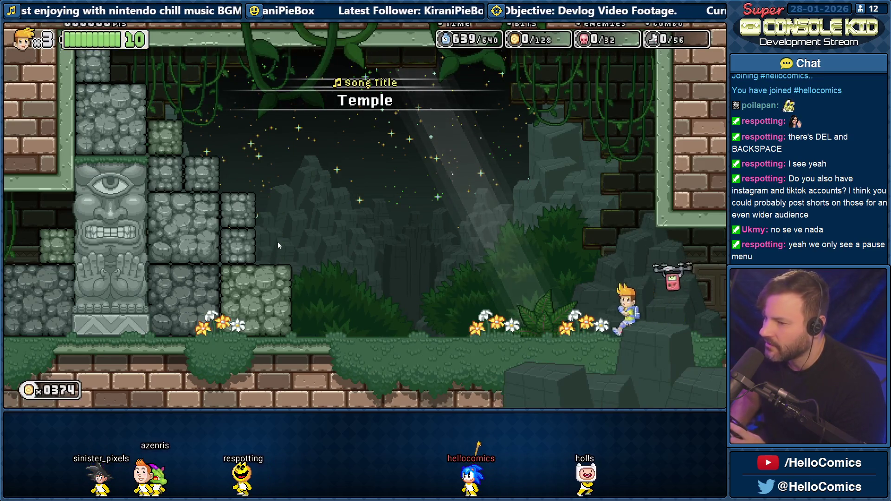
pyautogui.press('Left')
pyautogui.press('Right')
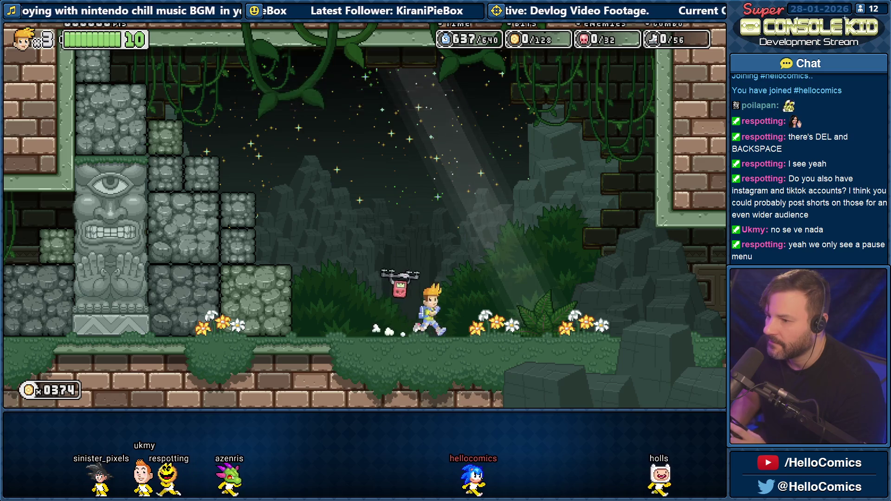
pyautogui.press('Right')
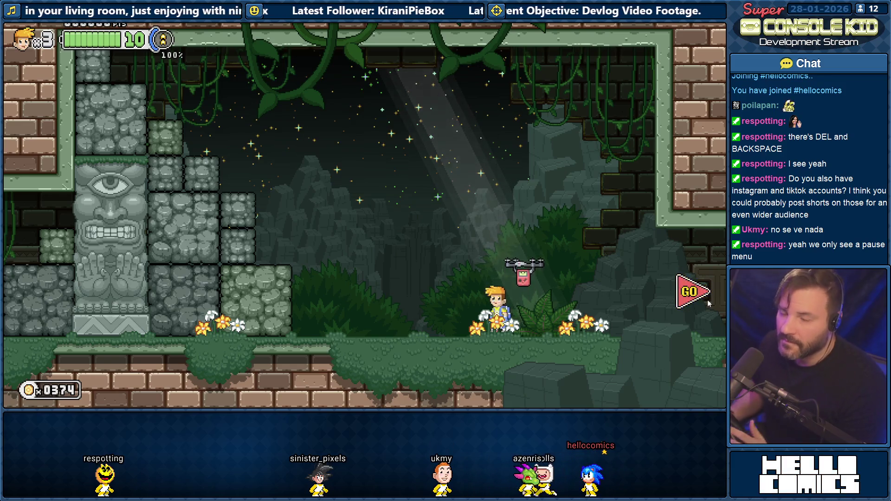
pyautogui.press('Left')
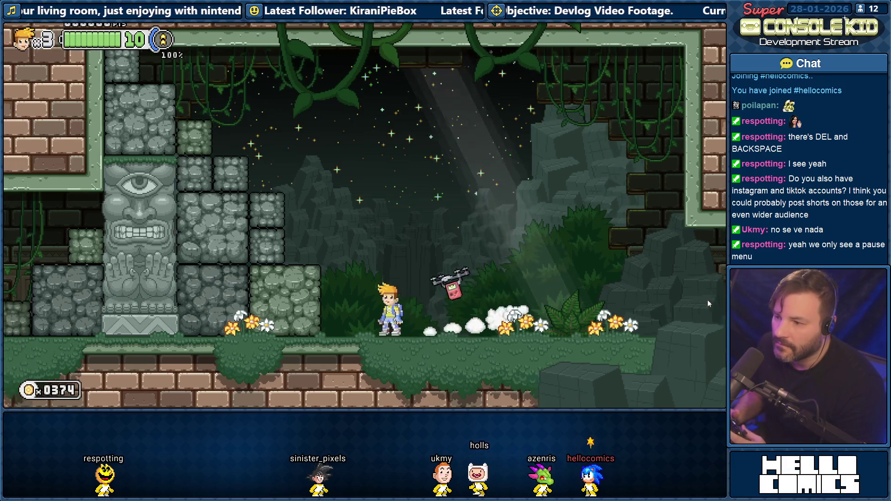
# Smash the stone blocks beside the one-eyed statue, then jump and fly the character past it
pyautogui.press('Left')
pyautogui.press('x')
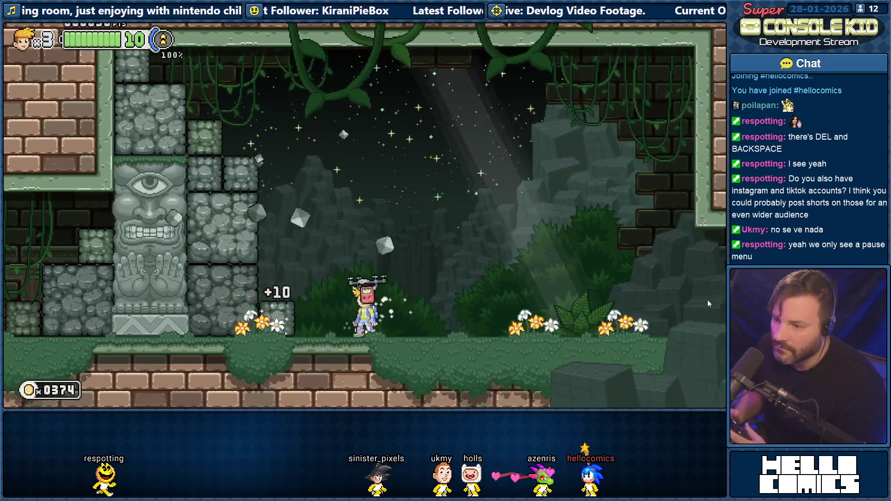
pyautogui.press('Left')
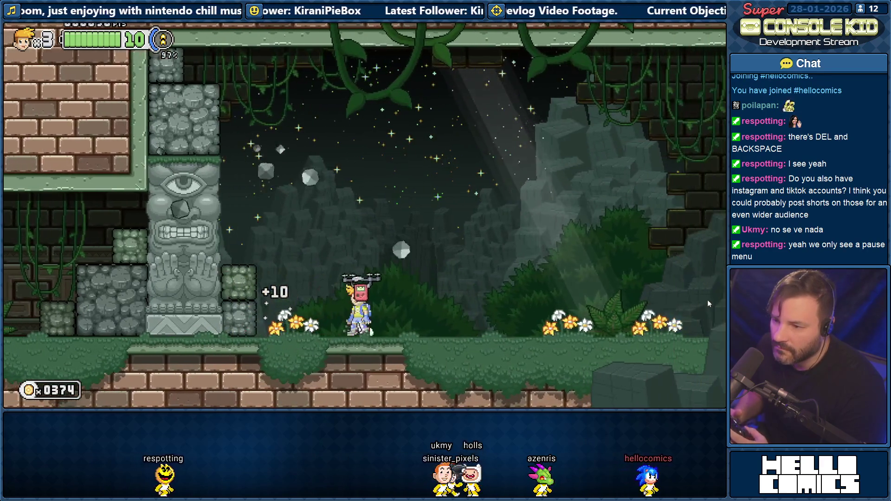
pyautogui.press('Right')
pyautogui.press('Left')
pyautogui.press('z')
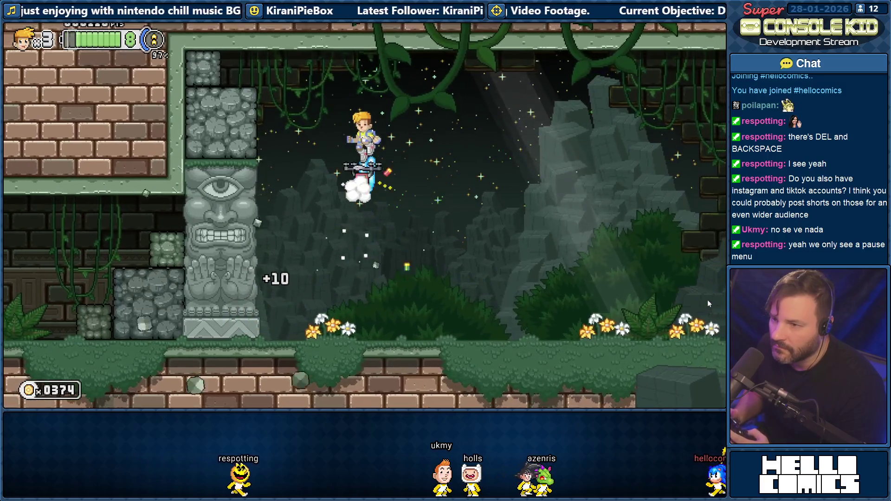
pyautogui.press('Left')
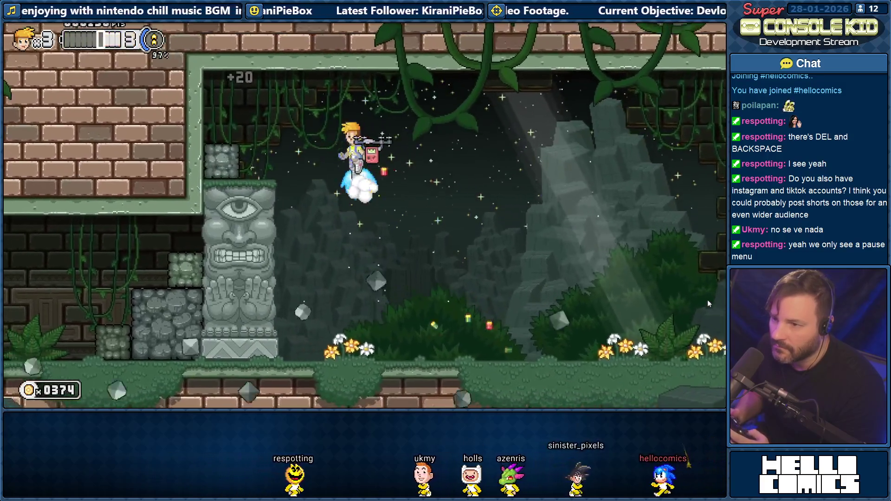
pyautogui.press('Right')
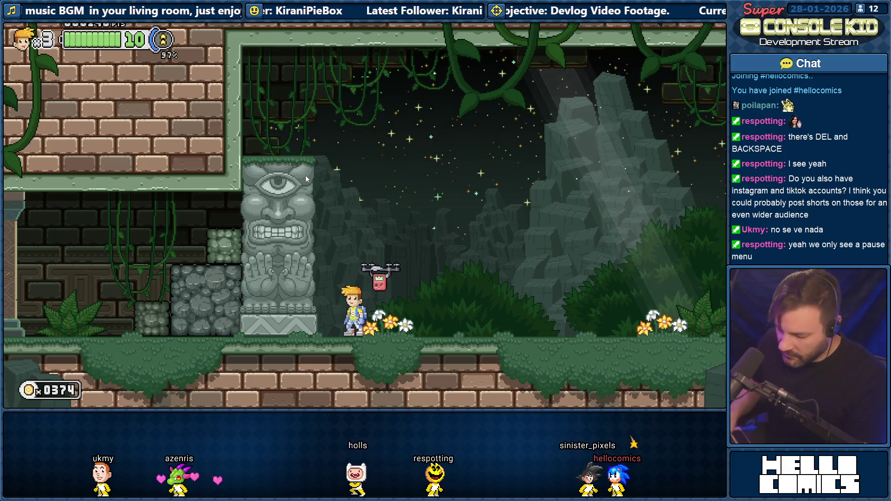
# Pause the game and go into its Options, highlighting the video settings
pyautogui.press('Escape')
pyautogui.press('Return')
pyautogui.press('Left')
pyautogui.press('Left')
# Set Fullscreen to No in the video options and briefly switch out to the editor and back
pyautogui.click(362, 289)
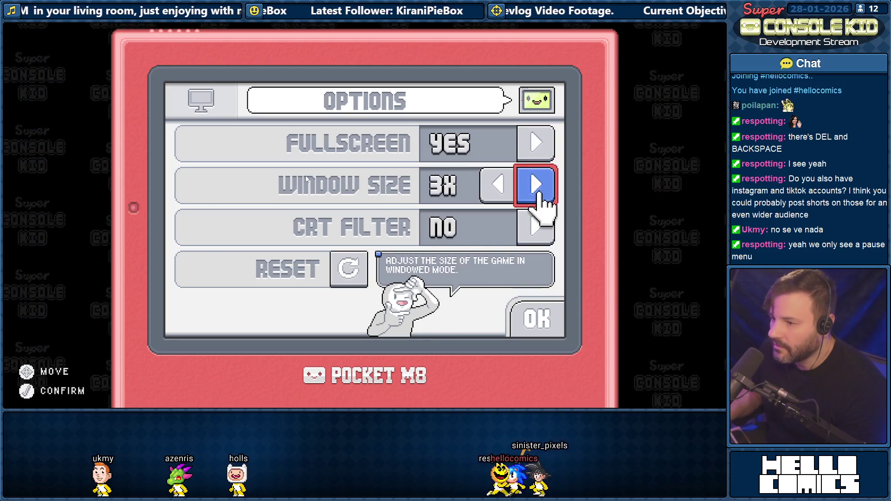
pyautogui.click(533, 144)
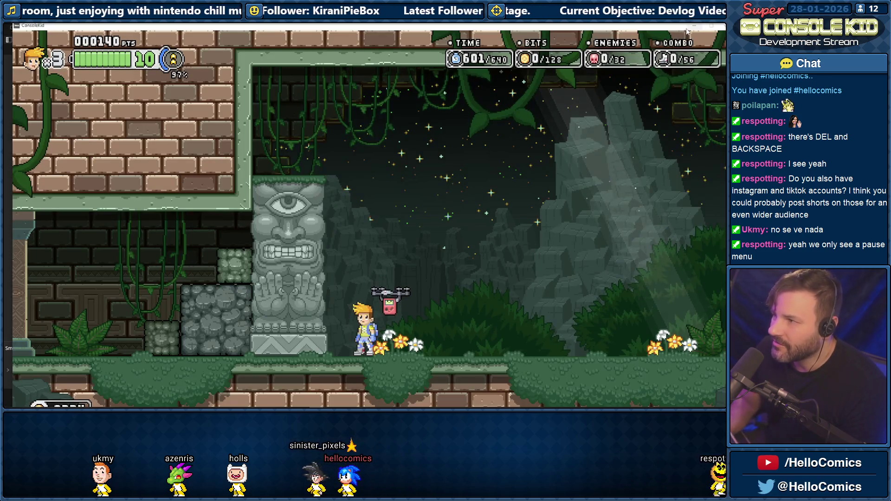
pyautogui.click(694, 26)
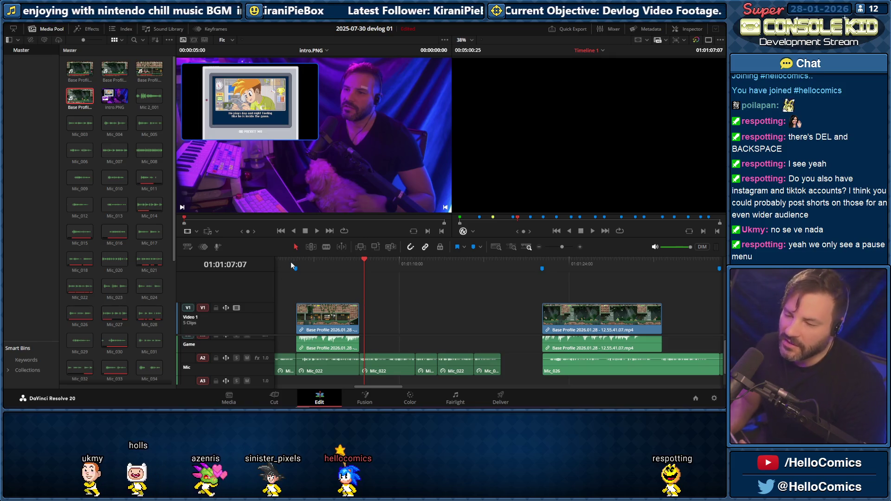
pyautogui.hotkey('alt', 'Tab')
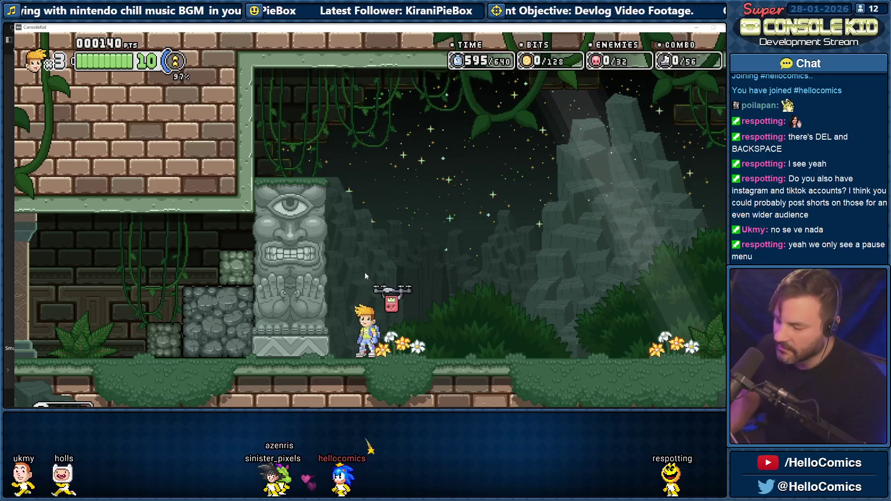
# Toggle the fullscreen setting again in the video options, then pause and leave the game view
pyautogui.press('Escape')
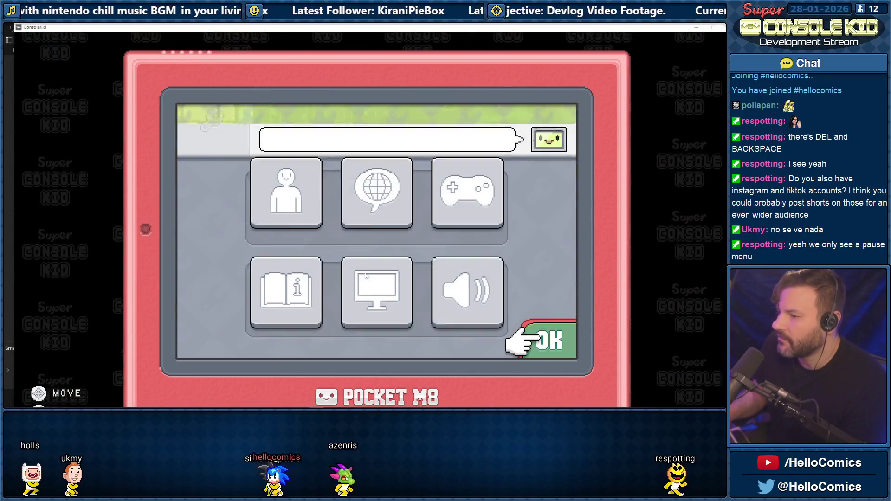
pyautogui.click(367, 279)
pyautogui.click(557, 174)
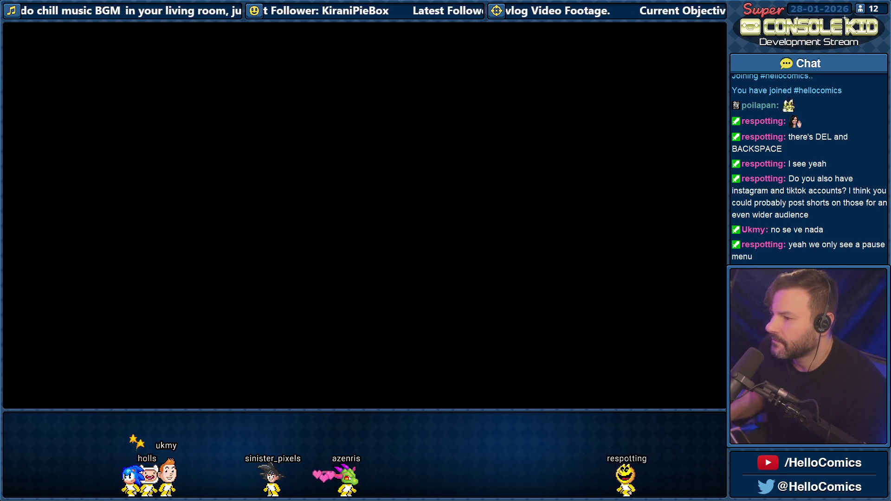
pyautogui.press('Escape')
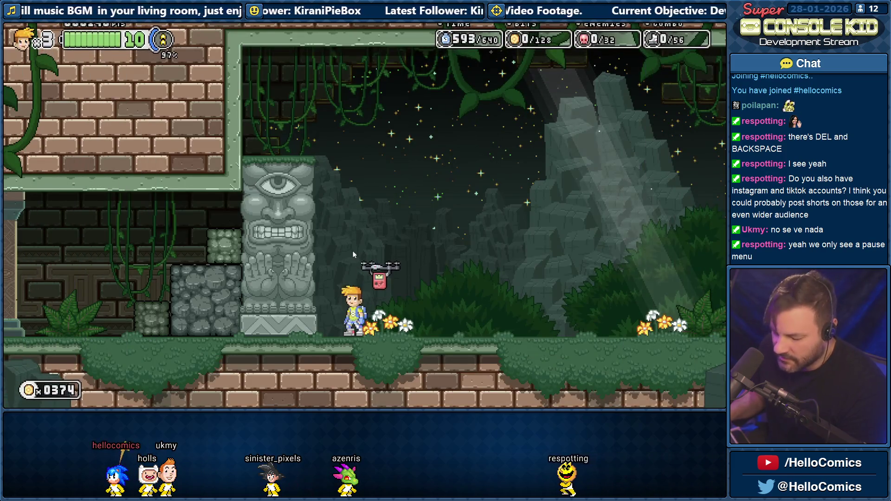
pyautogui.press('Escape')
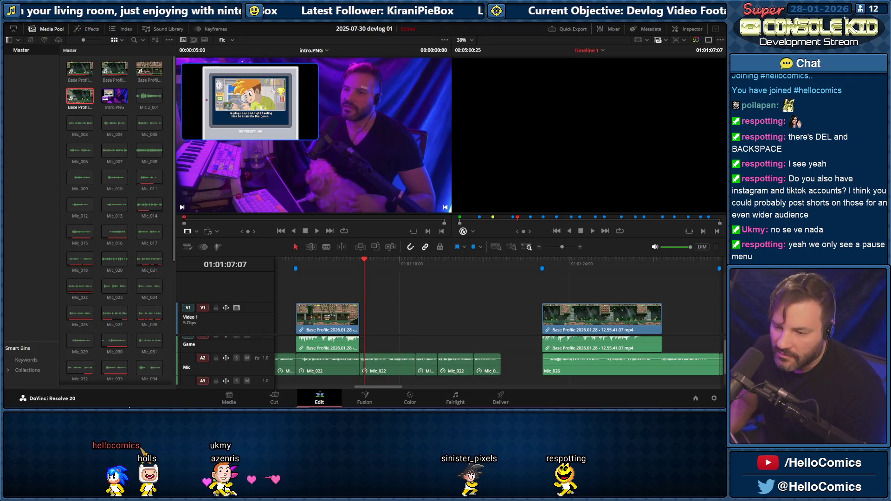
# In File Explorer's Base Profile folder, cut the newest gameplay recording
pyautogui.press('super+e')
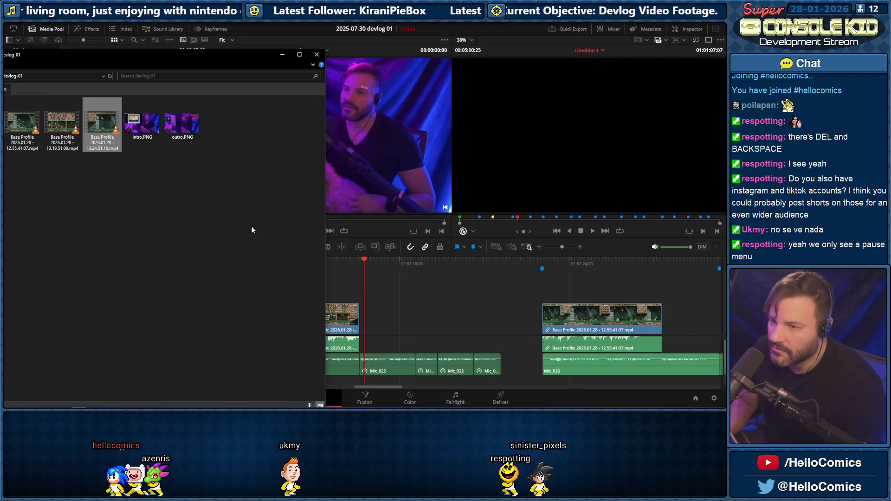
pyautogui.doubleClick(224, 59)
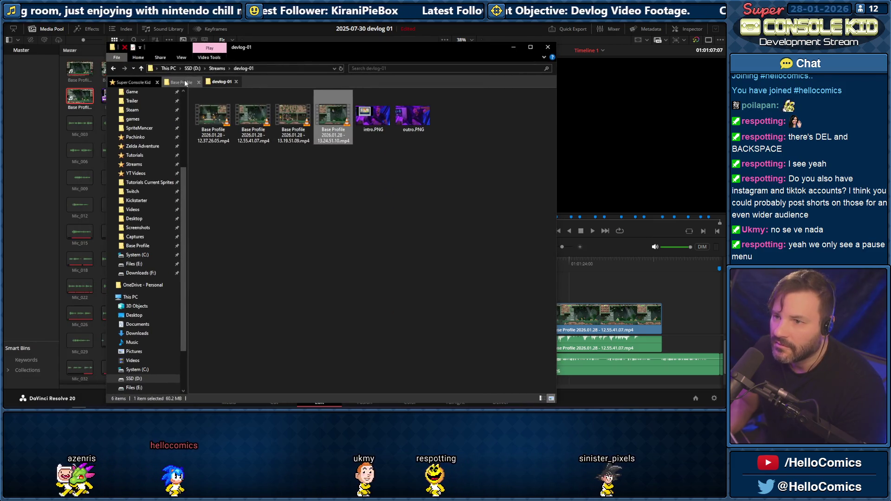
pyautogui.click(184, 81)
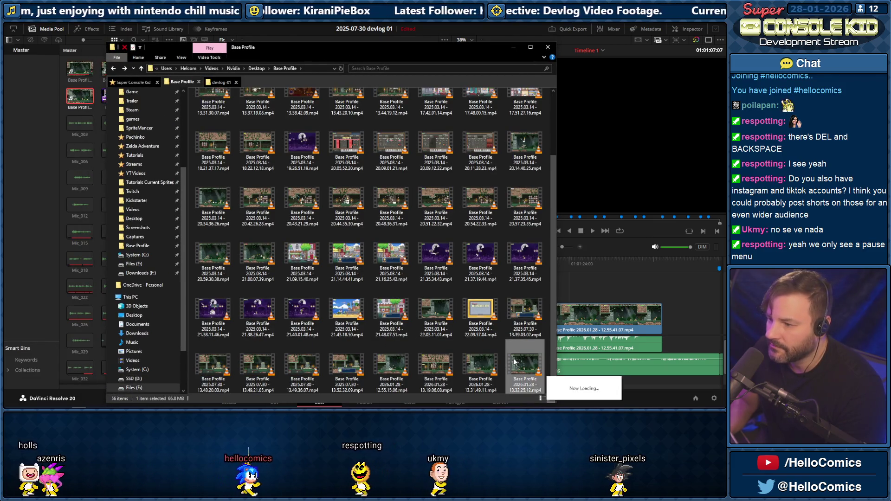
pyautogui.rightClick(515, 362)
pyautogui.click(419, 305)
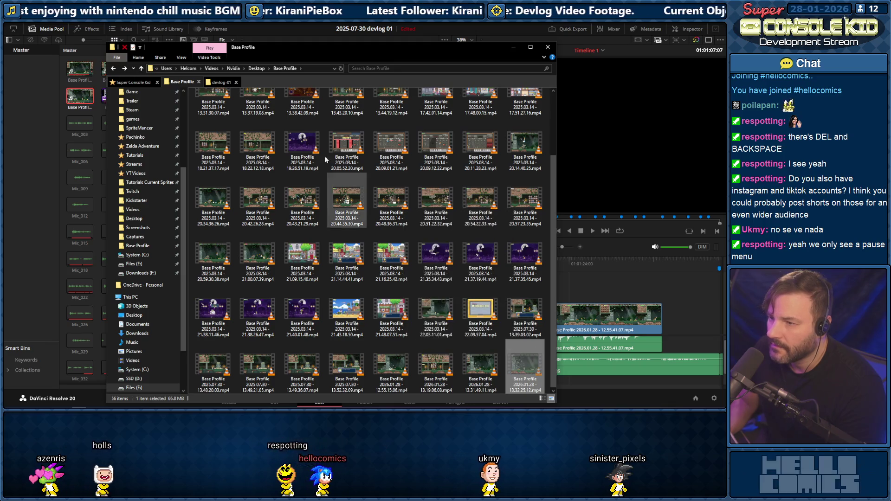
# Paste the recording into the devlog-01 folder
pyautogui.click(222, 83)
pyautogui.hotkey('ctrl', 'v')
pyautogui.rightClick(296, 185)
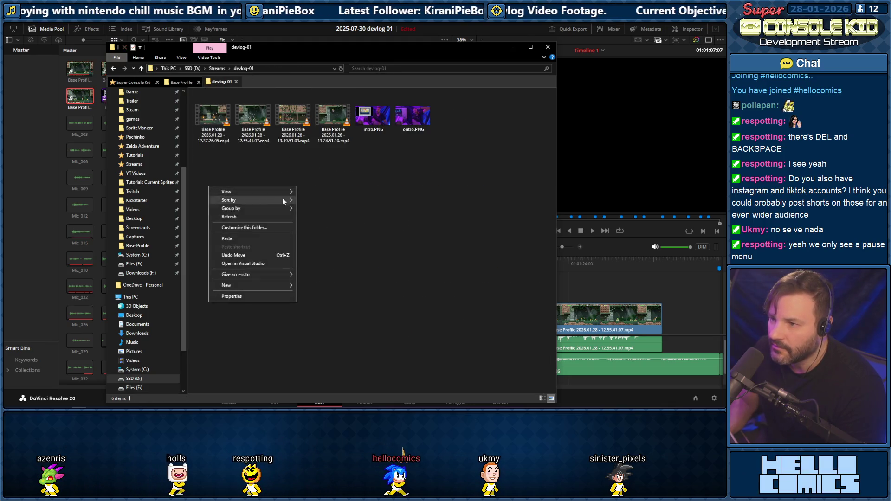
pyautogui.click(317, 163)
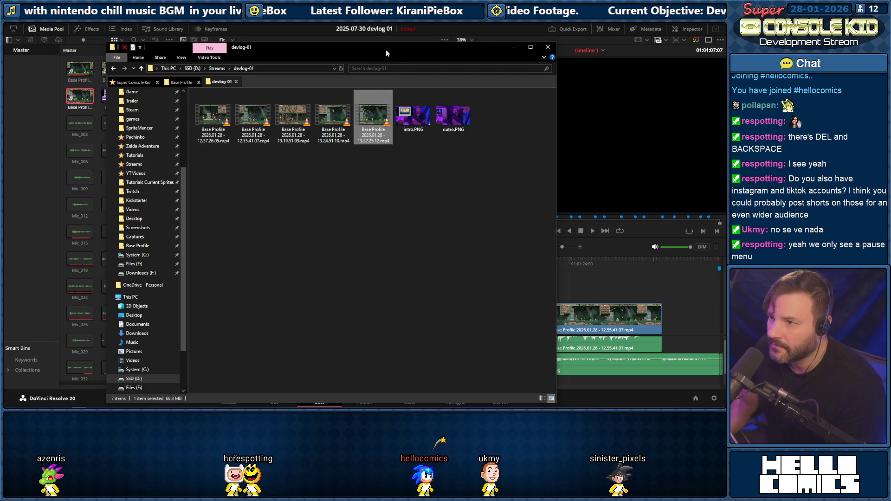
# Drag the new recording onto V1 in Resolve, placed right after the first clip
pyautogui.moveTo(385, 49); pyautogui.dragTo(163, 55)
pyautogui.moveTo(152, 116); pyautogui.dragTo(329, 280)
pyautogui.moveTo(373, 317)
pyautogui.mouseDown()
pyautogui.moveTo(364, 321)
pyautogui.moveTo(385, 315)
pyautogui.mouseUp()
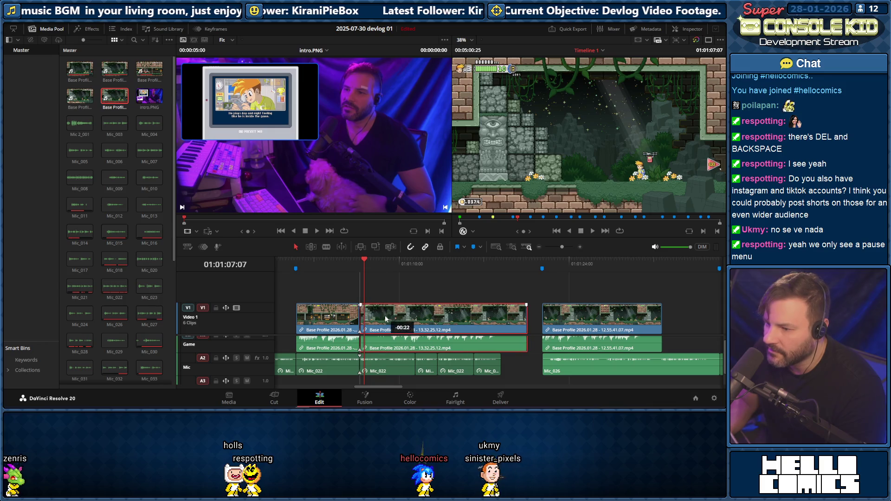
# Play the new gameplay clip from just before its start, then trim its tail by dragging the right edge left
pyautogui.click(338, 265)
pyautogui.press('space')
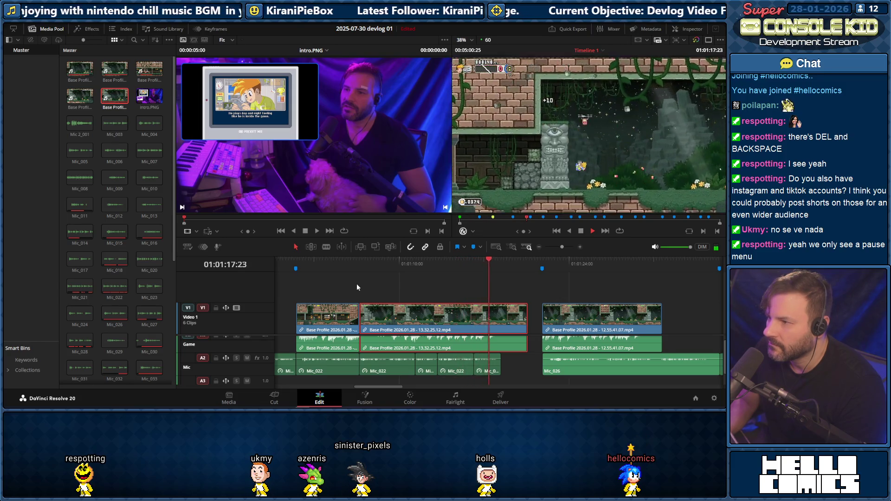
pyautogui.press('space')
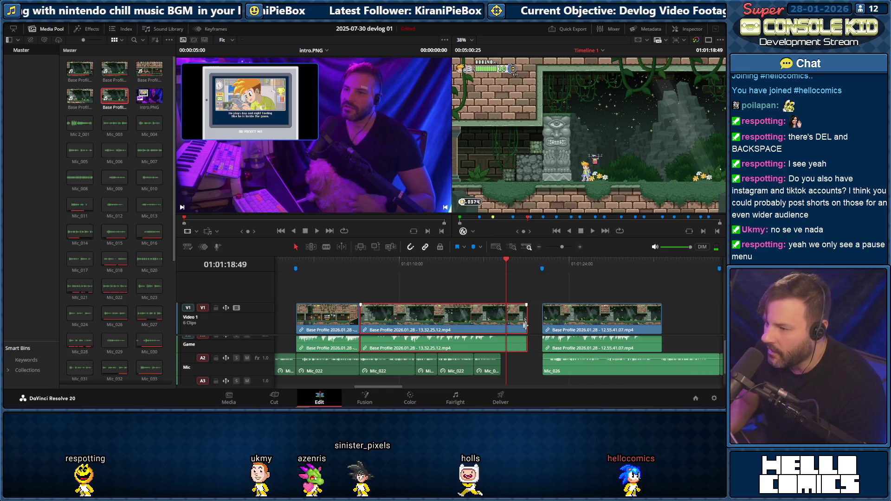
pyautogui.moveTo(526, 317); pyautogui.dragTo(499, 317)
# Rewatch the trimmed clip, then replay the edit from the start of the timeline
pyautogui.click(341, 267)
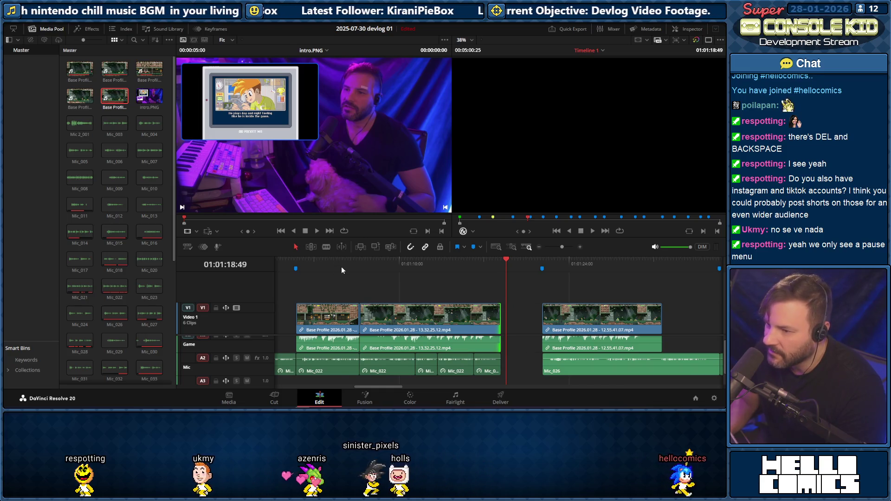
pyautogui.press('space')
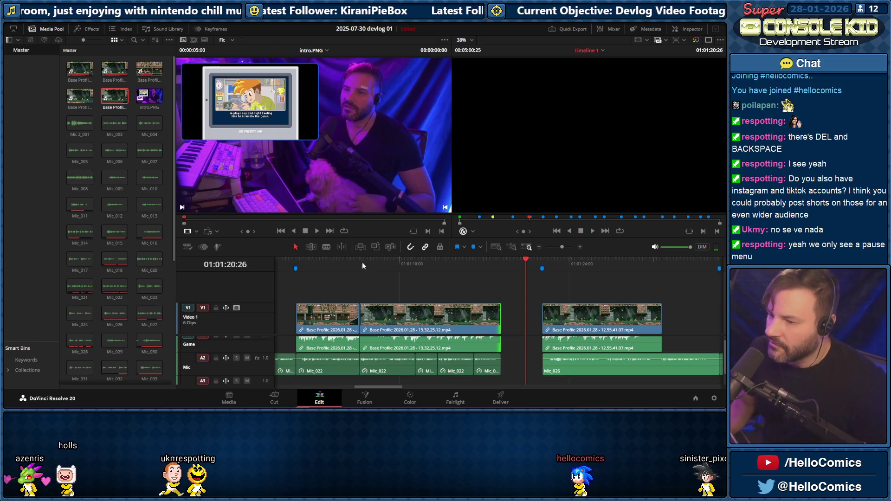
pyautogui.click(290, 263)
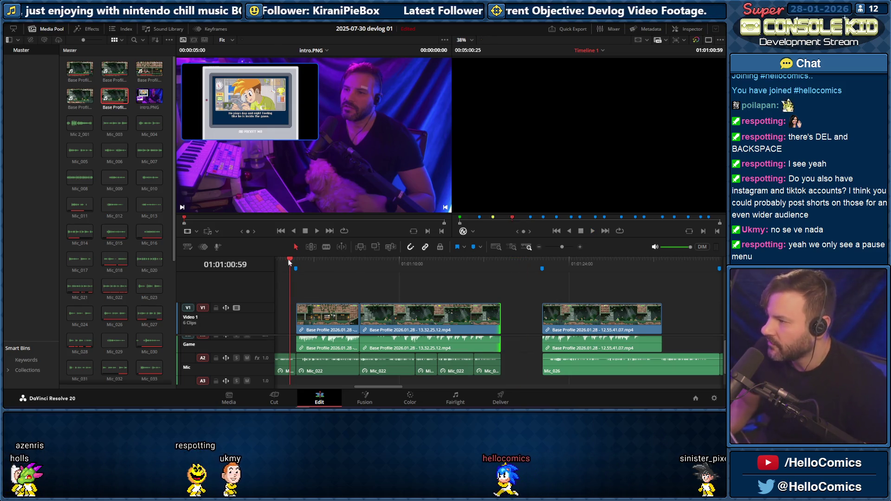
pyautogui.press('space')
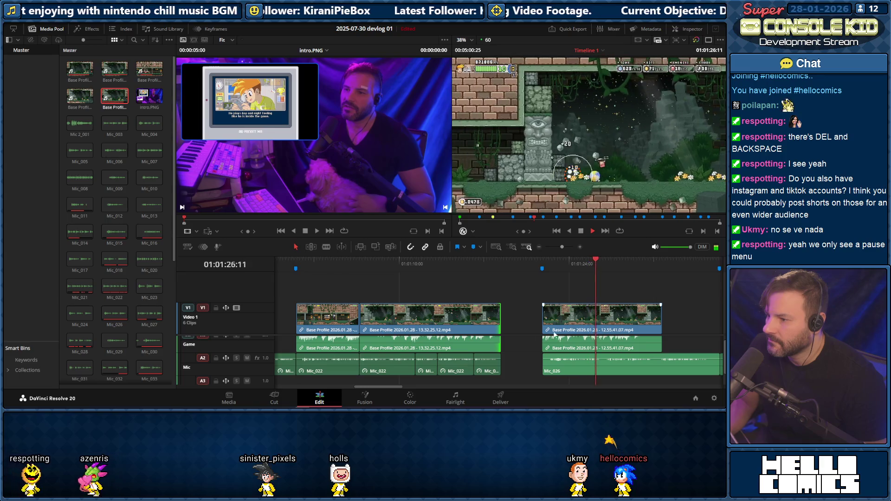
# Delete the later gameplay clip with its linked audio and zoom the timeline out
pyautogui.press('space')
pyautogui.click(557, 317)
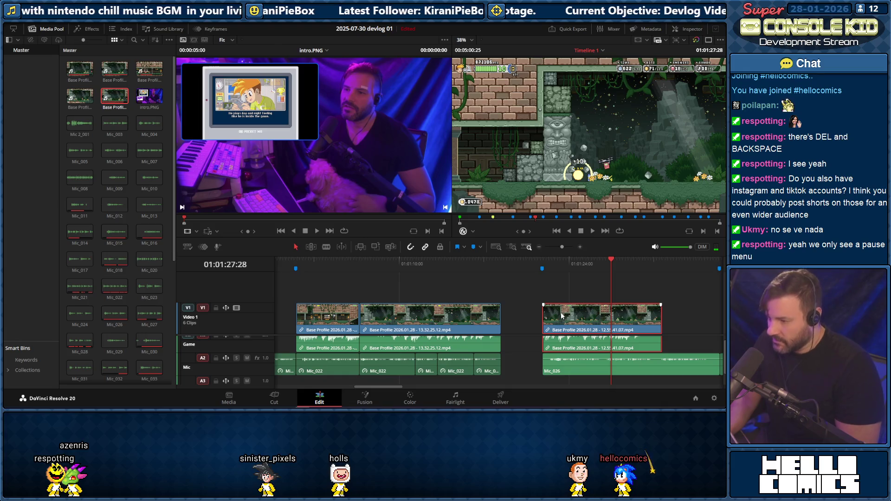
pyautogui.press('Delete')
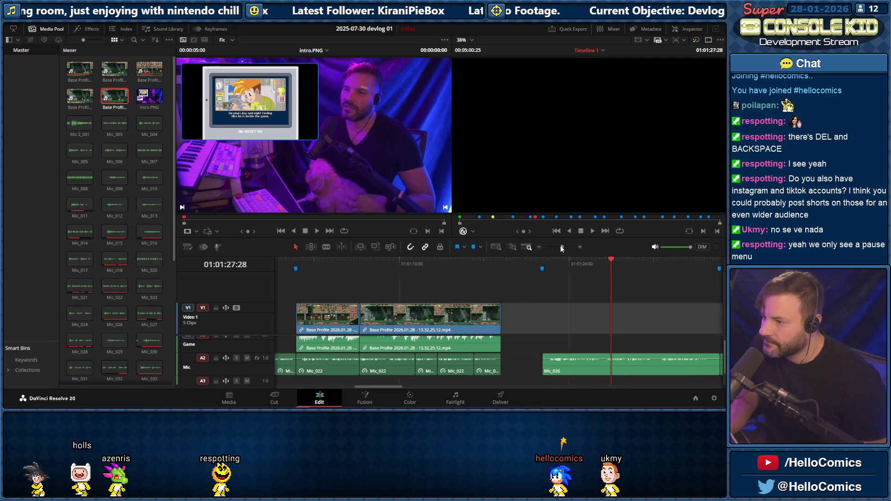
pyautogui.moveTo(560, 246); pyautogui.dragTo(557, 247)
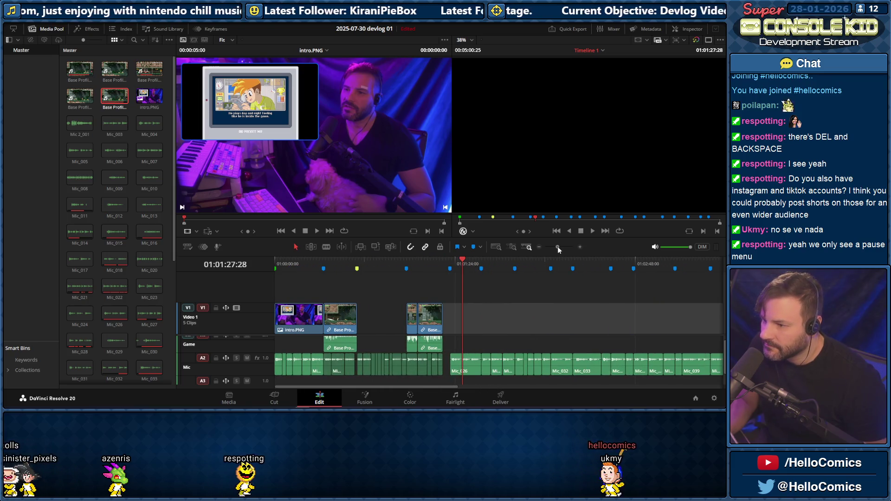
# Check an earlier gameplay moment, then ripple-delete the stretch on the Mic track to shorten the edit to 00:04:57:00
pyautogui.click(433, 268)
pyautogui.press('space')
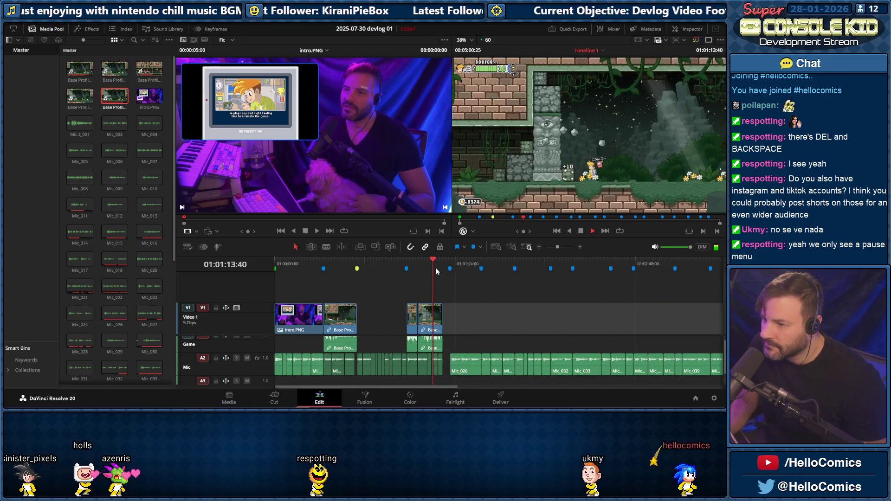
pyautogui.press('space')
pyautogui.click(446, 362)
pyautogui.press('Delete')
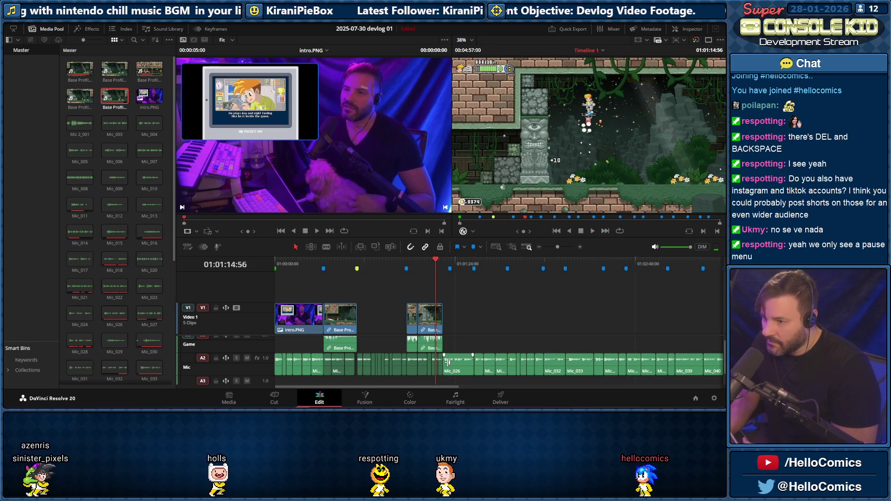
# Replay the section around the edit, then jump to the outro at the end of the timeline
pyautogui.click(450, 263)
pyautogui.press('/')
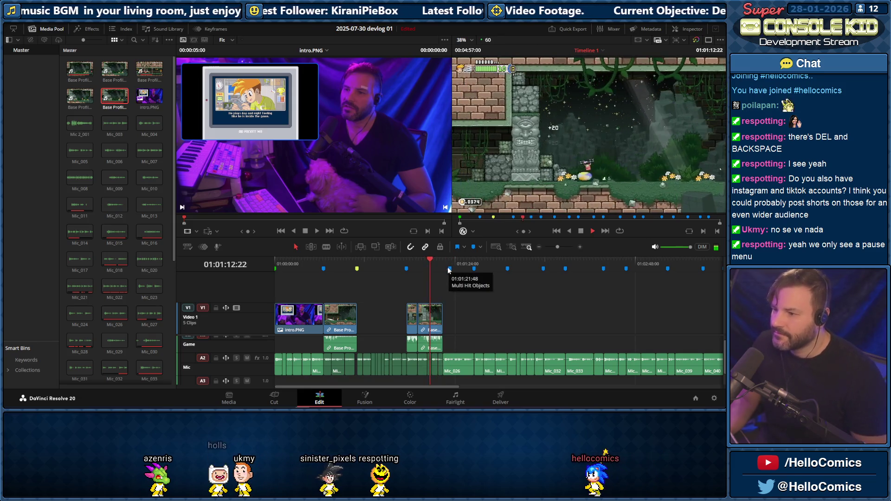
pyautogui.click(439, 263)
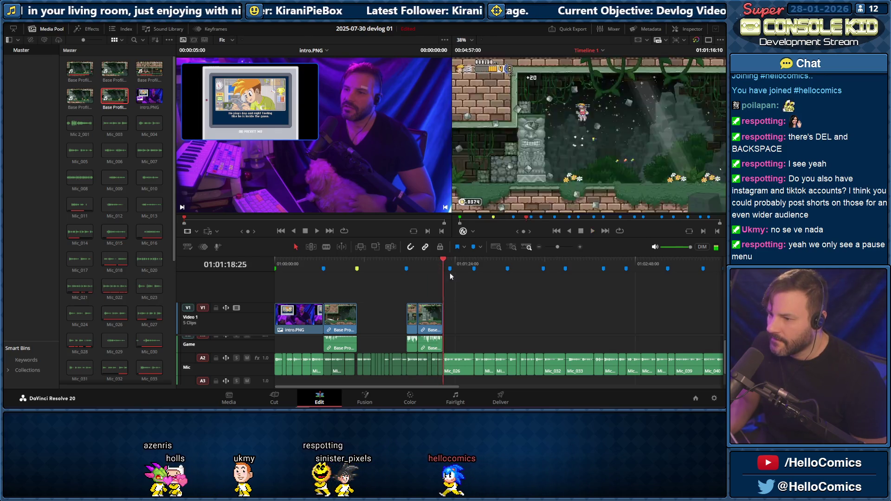
pyautogui.press('End')
pyautogui.moveTo(585, 388); pyautogui.dragTo(504, 384)
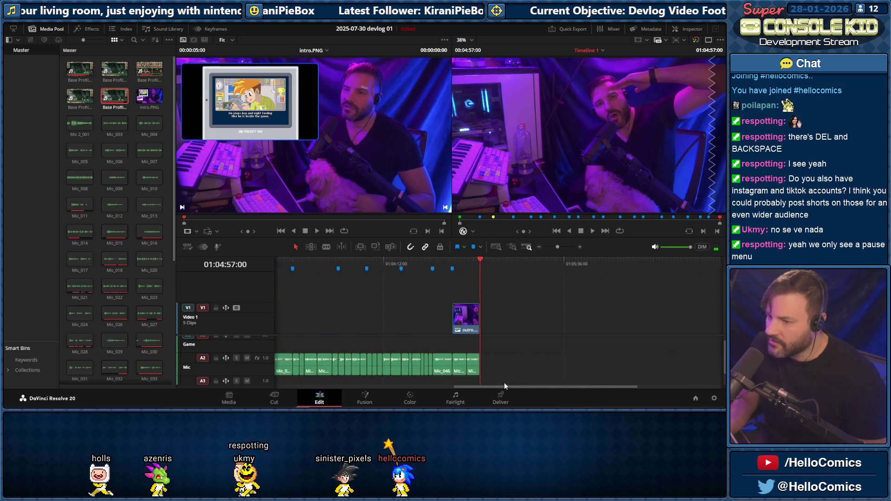
# Play the outro ending, then scrub back to the gameplay clip section around 01:01:32:59
pyautogui.moveTo(468, 261); pyautogui.dragTo(363, 266)
pyautogui.press('space')
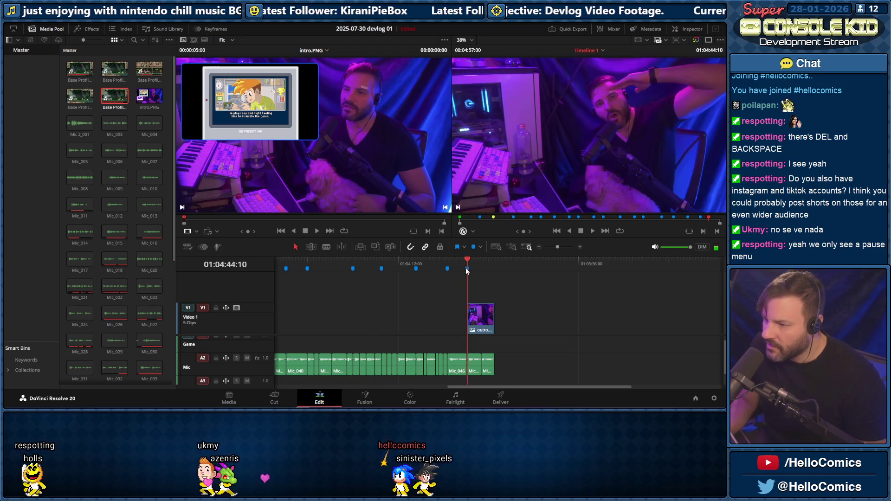
pyautogui.moveTo(501, 387); pyautogui.dragTo(363, 380)
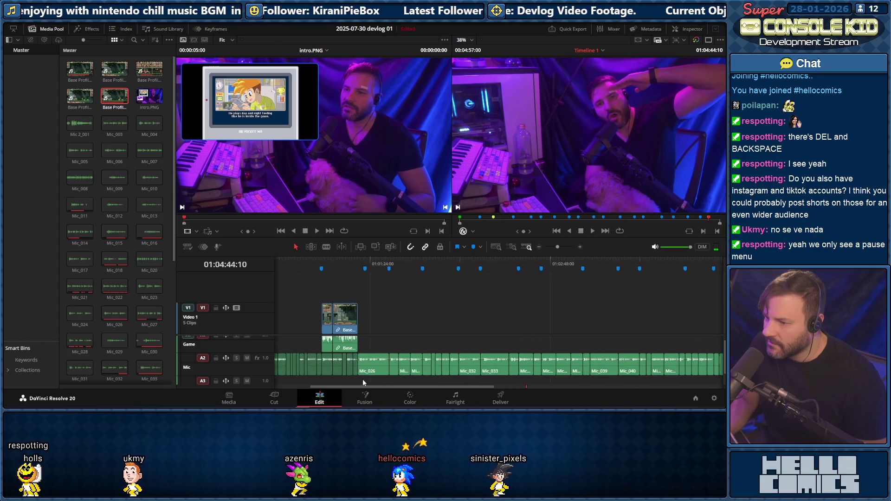
pyautogui.click(349, 269)
pyautogui.moveTo(376, 266); pyautogui.dragTo(328, 261)
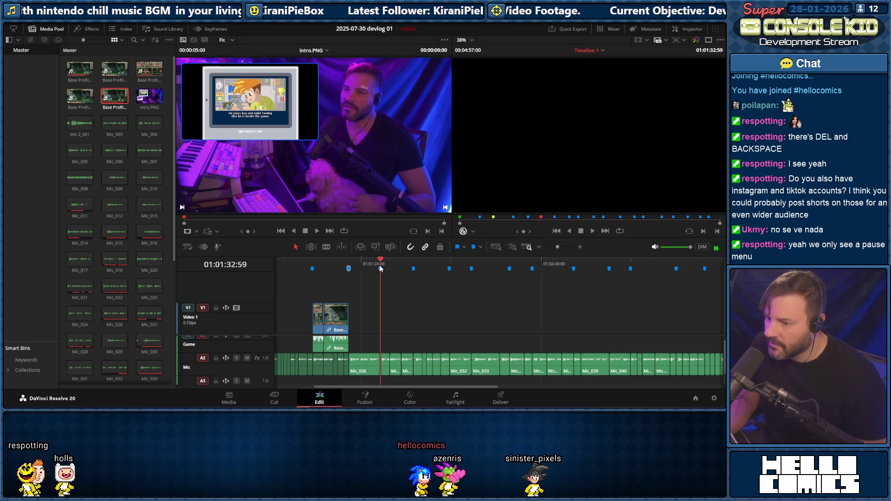
# Listen through the mic audio and zoom in on the Mic_026 clips
pyautogui.press('space')
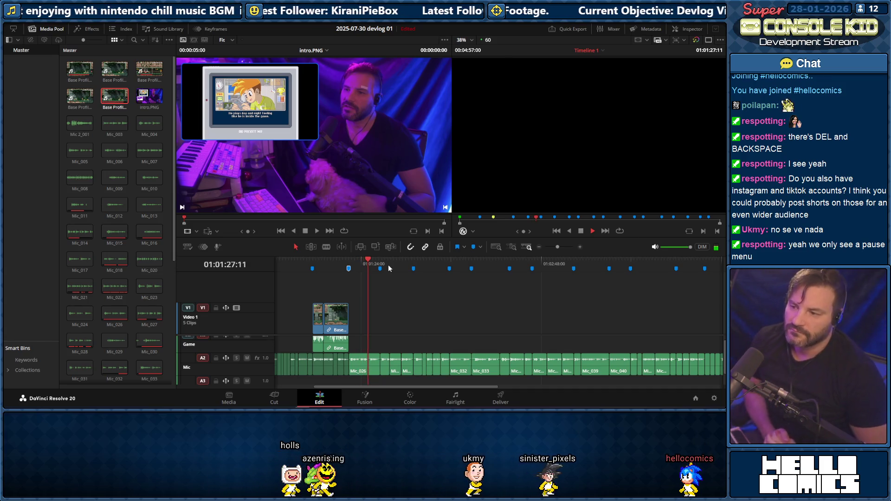
pyautogui.press('space')
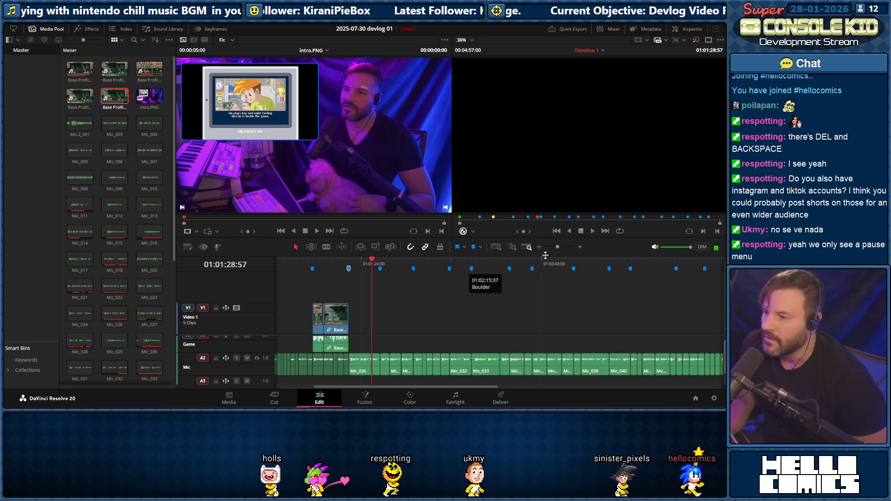
pyautogui.moveTo(555, 246); pyautogui.dragTo(562, 248)
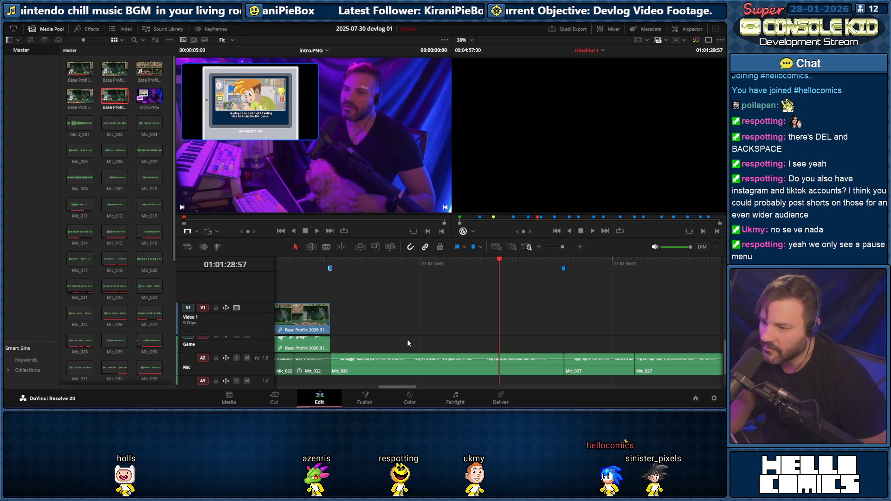
pyautogui.moveTo(446, 359)
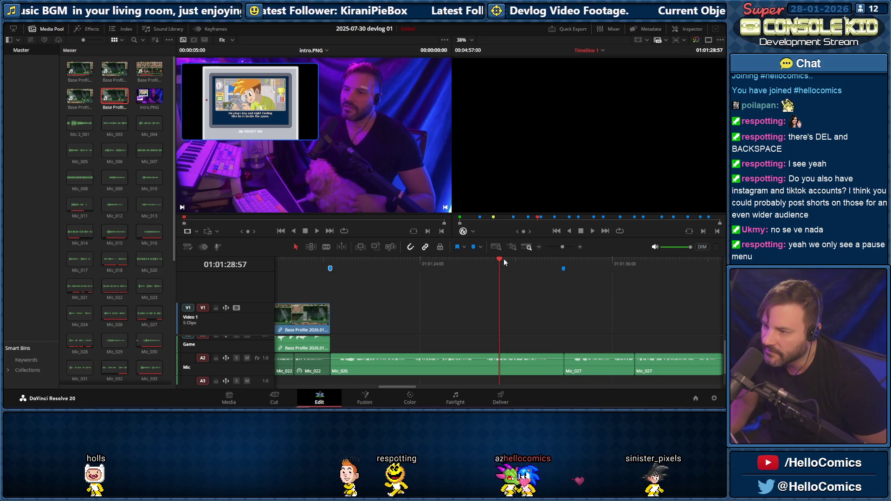
pyautogui.moveTo(558, 247); pyautogui.dragTo(564, 248)
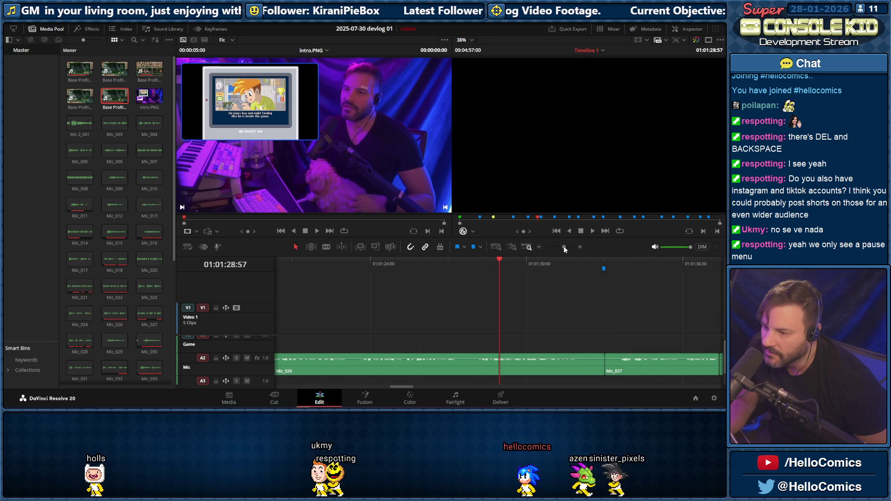
# Blade Mic_026 at the pause boundaries and ripple-delete the short unwanted piece
pyautogui.click(460, 267)
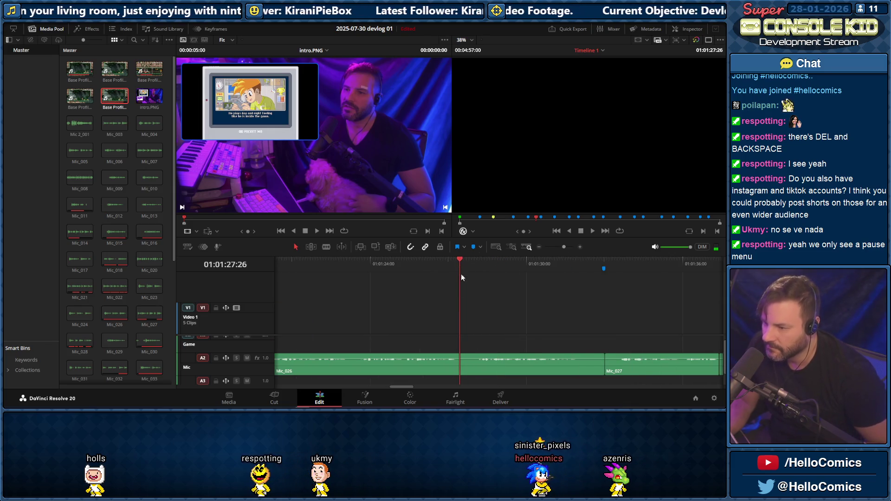
pyautogui.hotkey('ctrl', 'b')
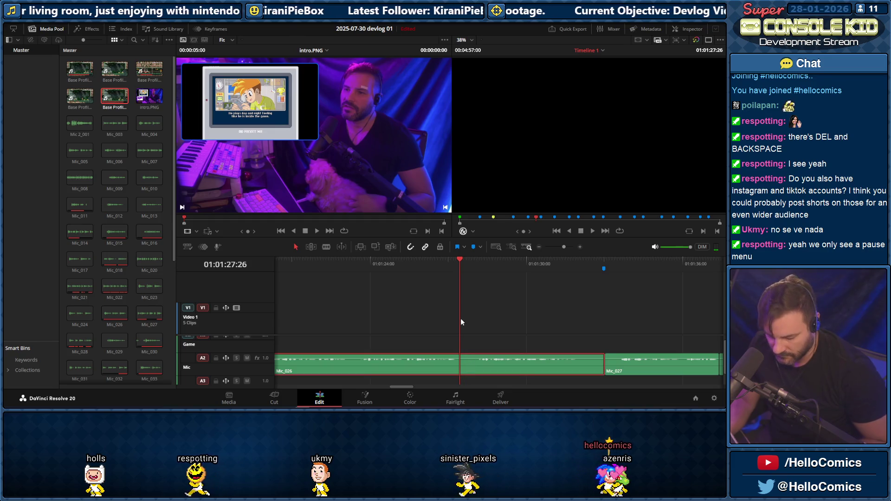
pyautogui.moveTo(459, 266); pyautogui.dragTo(476, 261)
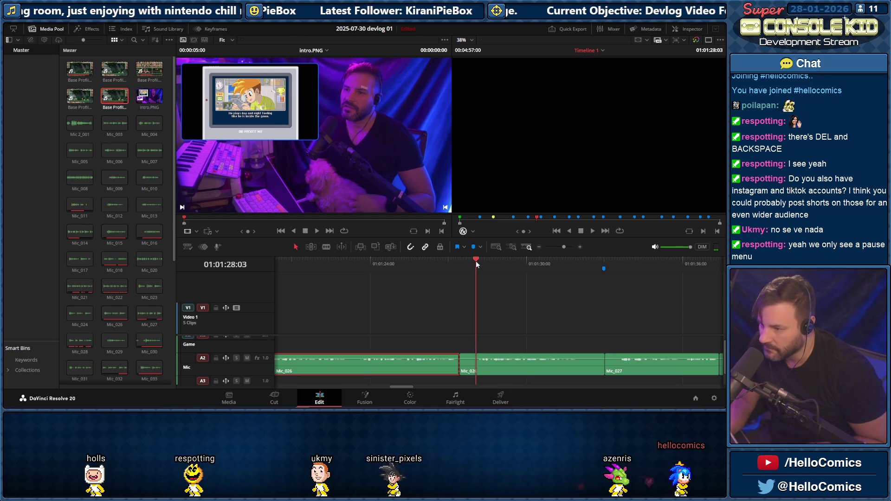
pyautogui.hotkey('ctrl', 'b')
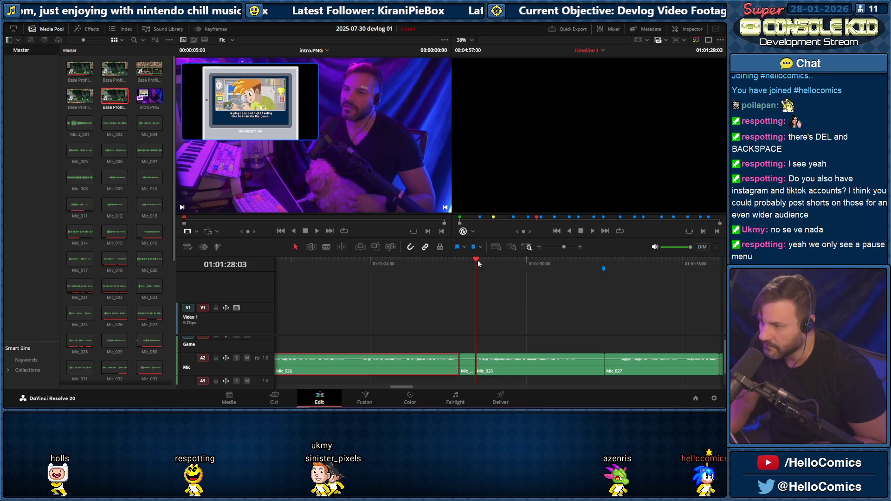
pyautogui.moveTo(475, 259); pyautogui.dragTo(359, 263)
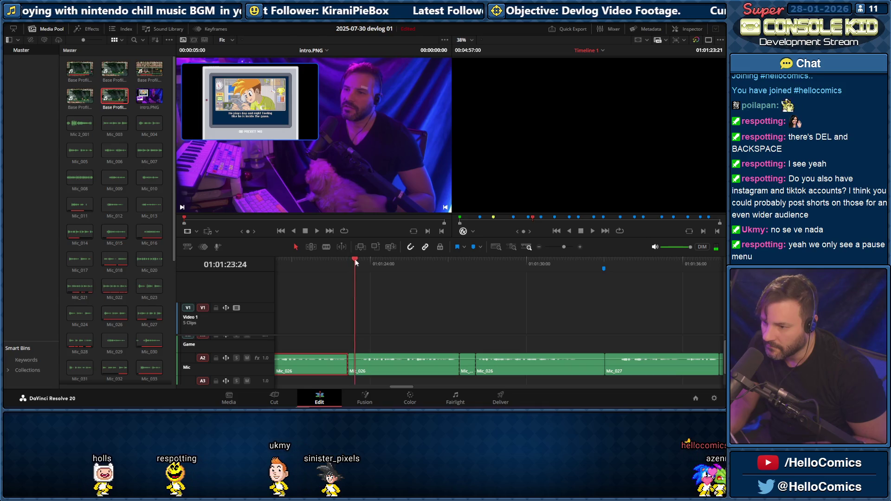
pyautogui.hotkey('ctrl', 'b')
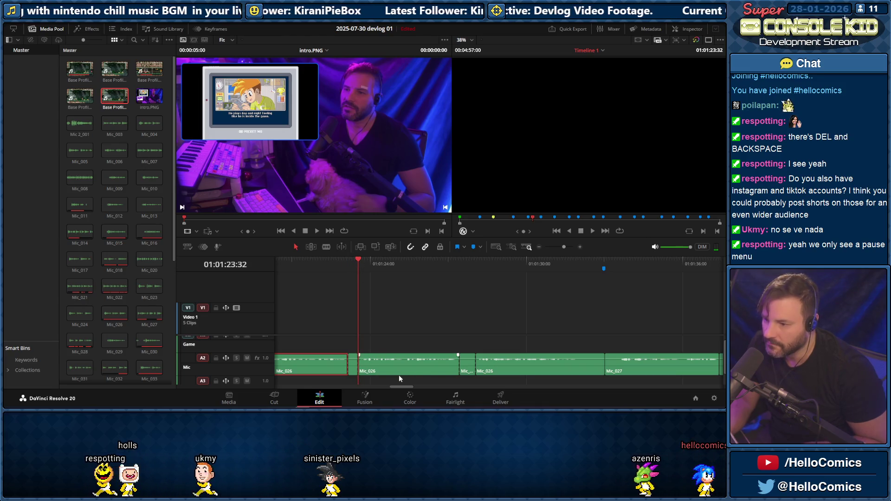
pyautogui.moveTo(400, 386); pyautogui.dragTo(390, 386)
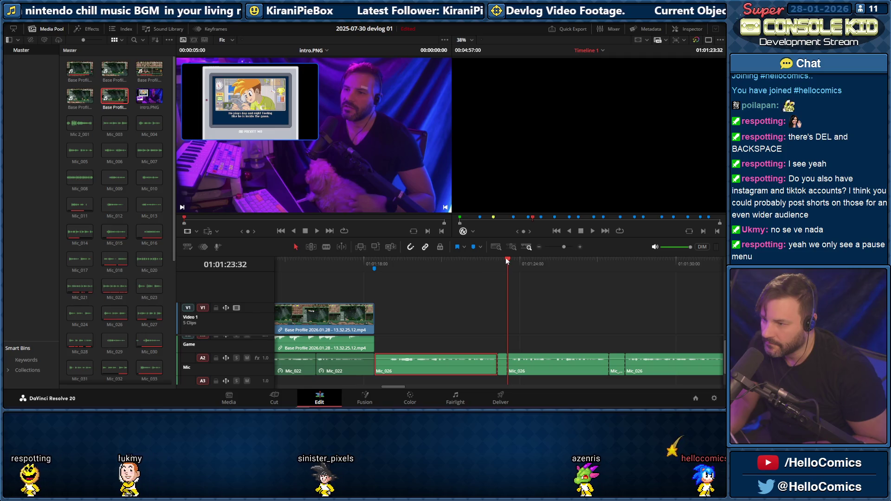
pyautogui.click(503, 367)
pyautogui.press('Delete')
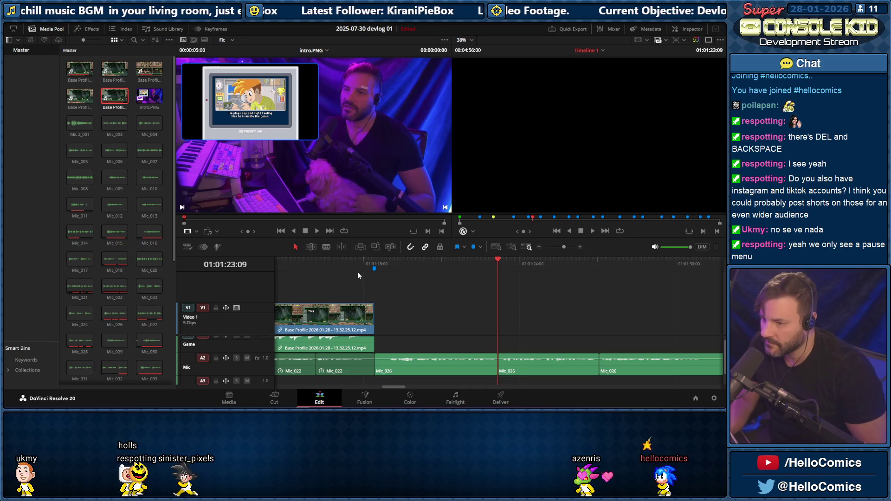
# Review the cut, trim Mic_027's start later, ripple-delete another leftover Mic_026 piece, and select a group of mic clips
pyautogui.click(375, 265)
pyautogui.press('space')
pyautogui.moveTo(398, 385); pyautogui.dragTo(413, 388)
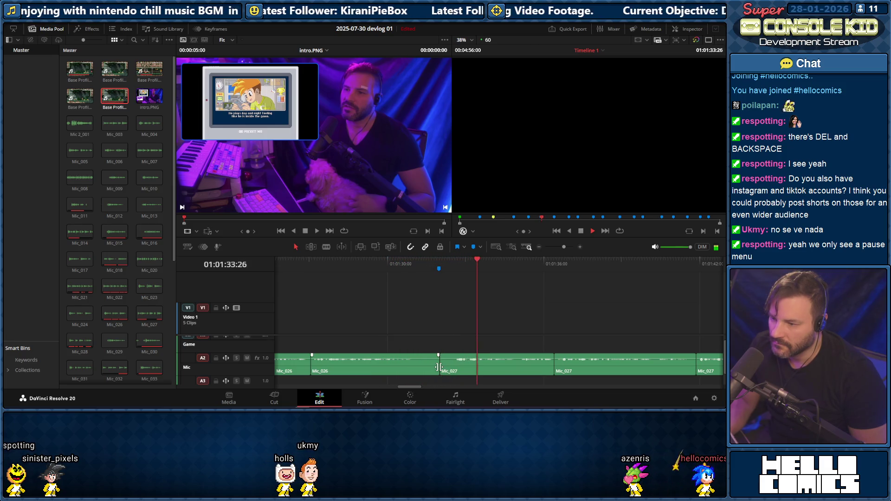
pyautogui.moveTo(420, 369); pyautogui.dragTo(439, 369)
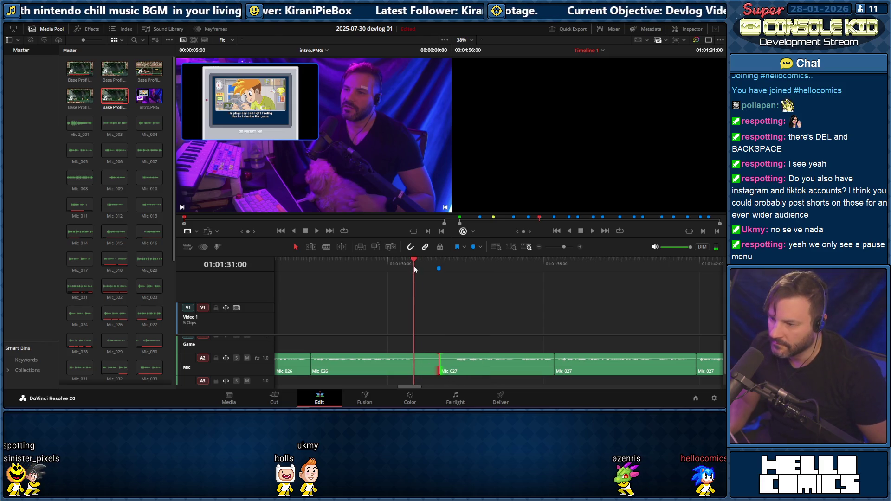
pyautogui.hotkey('ctrl', 'b')
pyautogui.click(429, 360)
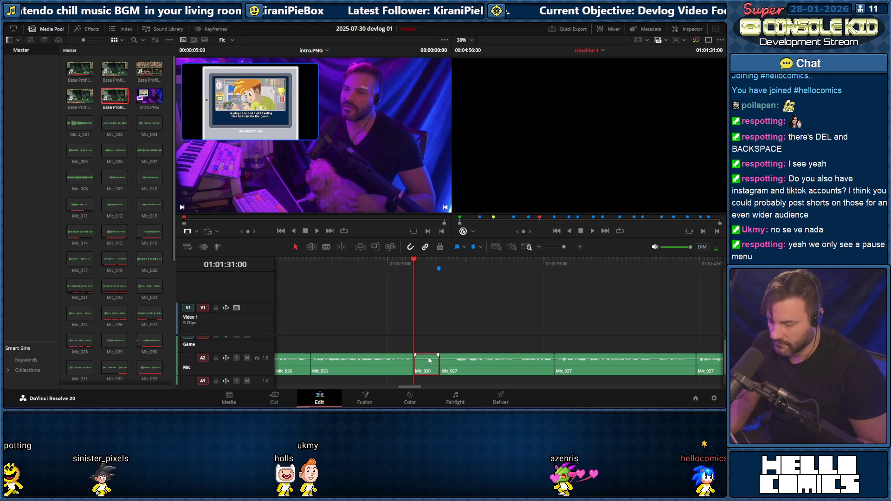
pyautogui.press('Delete')
pyautogui.hscroll(-3, 407, 387)
pyautogui.hscroll(-4, 407, 387)
pyautogui.moveTo(519, 325)
pyautogui.mouseDown()
pyautogui.moveTo(391, 371)
pyautogui.moveTo(711, 377)
pyautogui.moveTo(649, 374)
pyautogui.mouseUp()
# Change the Mic_026 clips' speed to 110% via Change Clip Speed and play back the result
pyautogui.rightClick(640, 366)
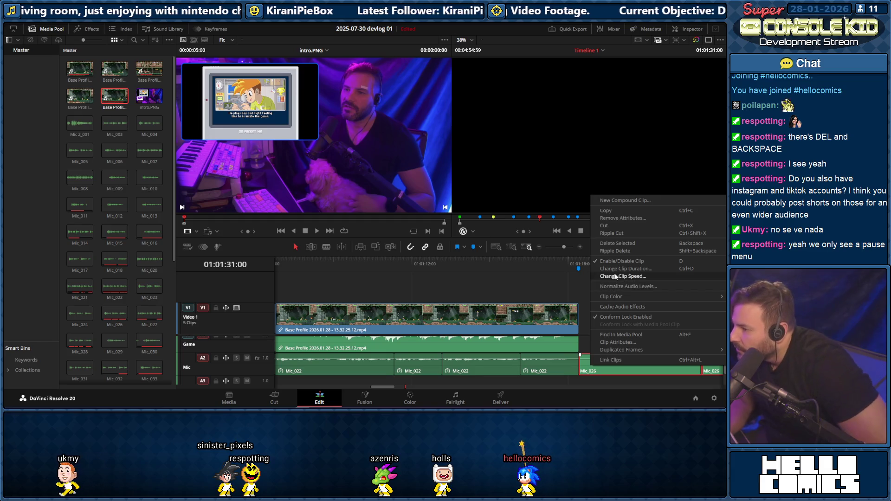
pyautogui.moveTo(387, 388); pyautogui.dragTo(403, 384)
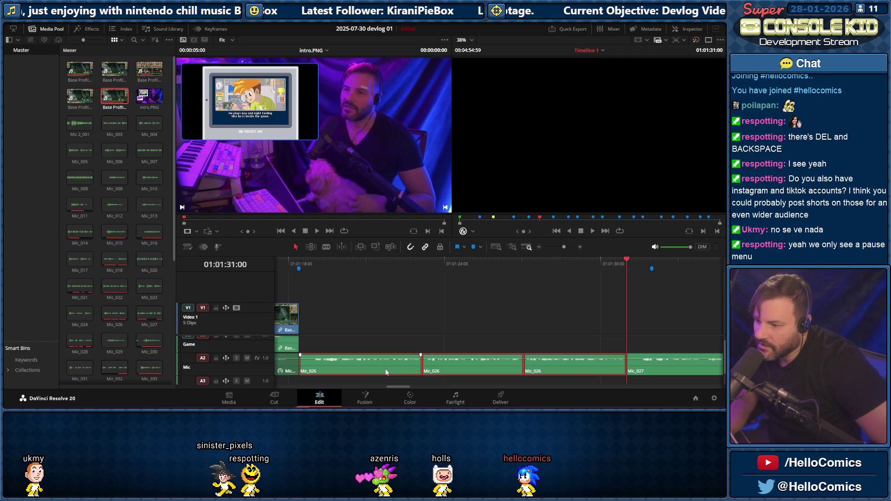
pyautogui.rightClick(386, 369)
pyautogui.click(448, 278)
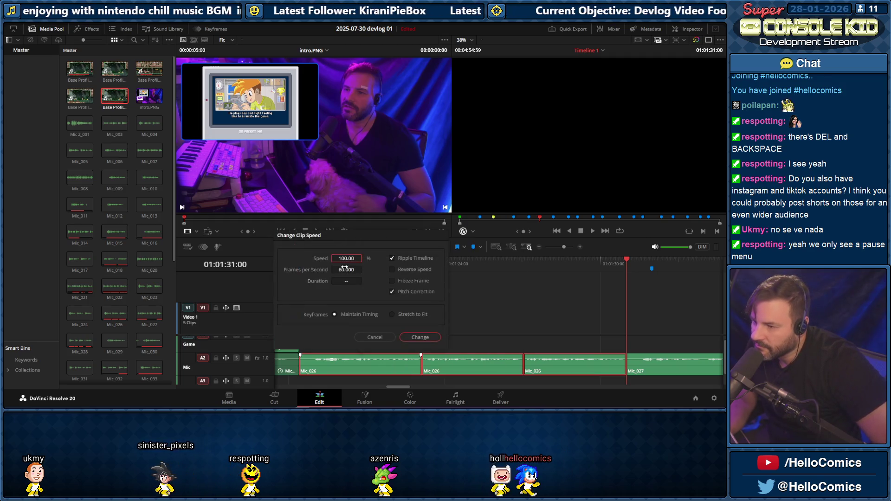
pyautogui.write('110')
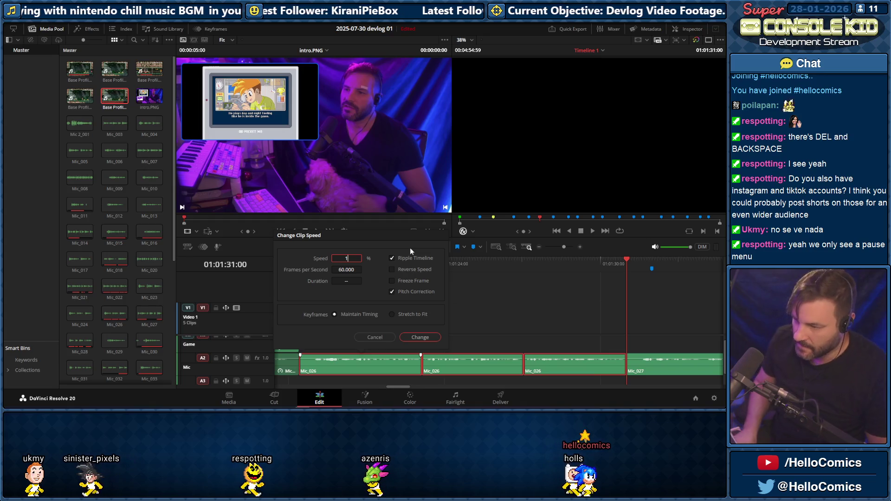
pyautogui.press('Return')
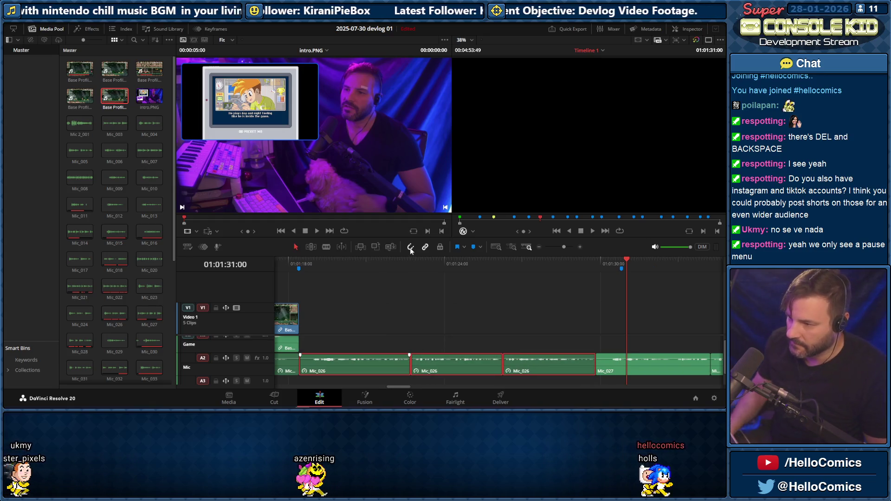
pyautogui.click(290, 262)
pyautogui.press('space')
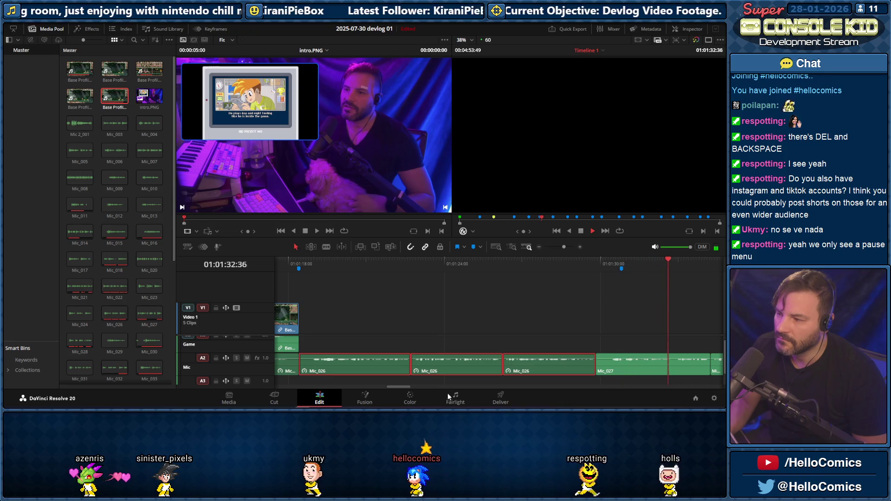
pyautogui.moveTo(401, 386); pyautogui.dragTo(412, 387)
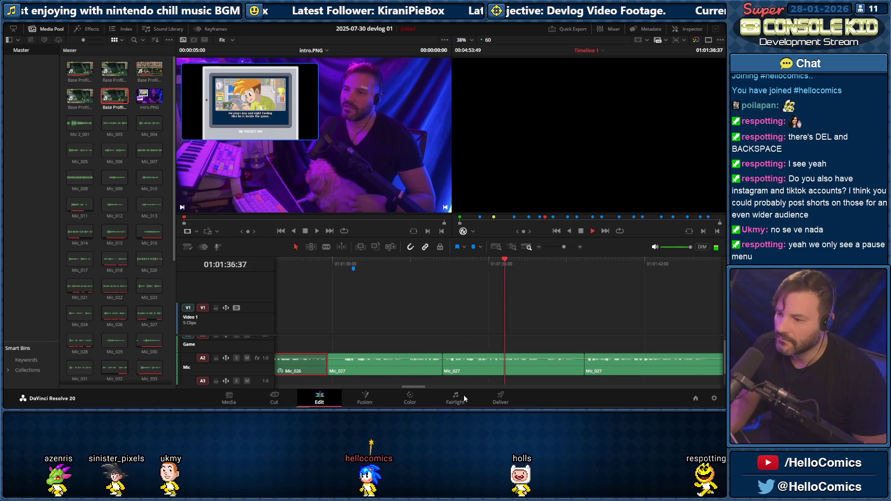
pyautogui.moveTo(420, 385); pyautogui.dragTo(401, 387)
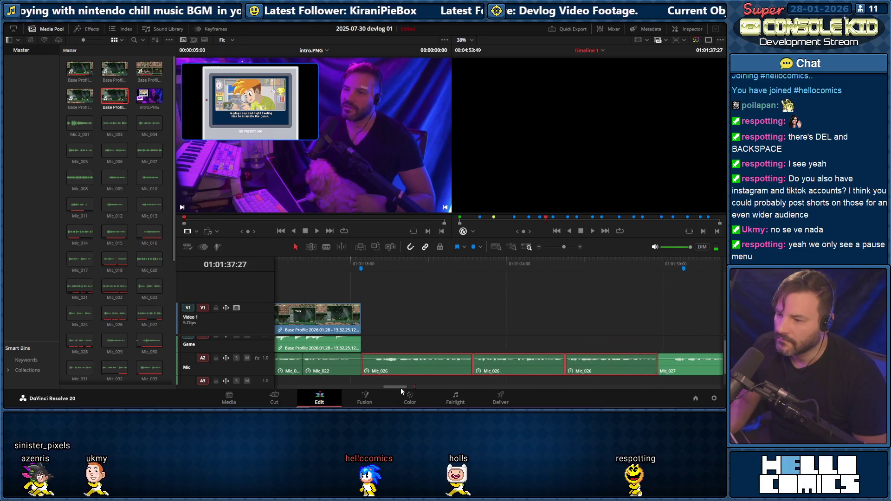
# Play the edited mic section from its start once more, then stop playback
pyautogui.click(321, 261)
pyautogui.press('space')
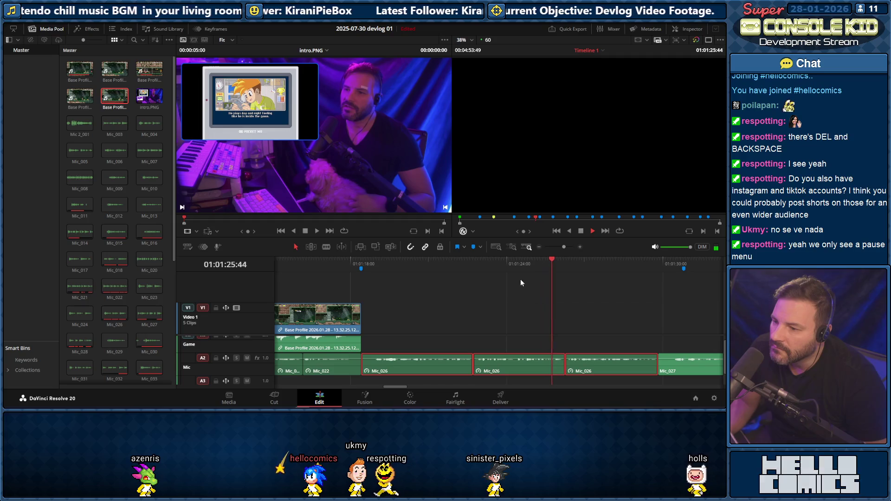
pyautogui.press('space')
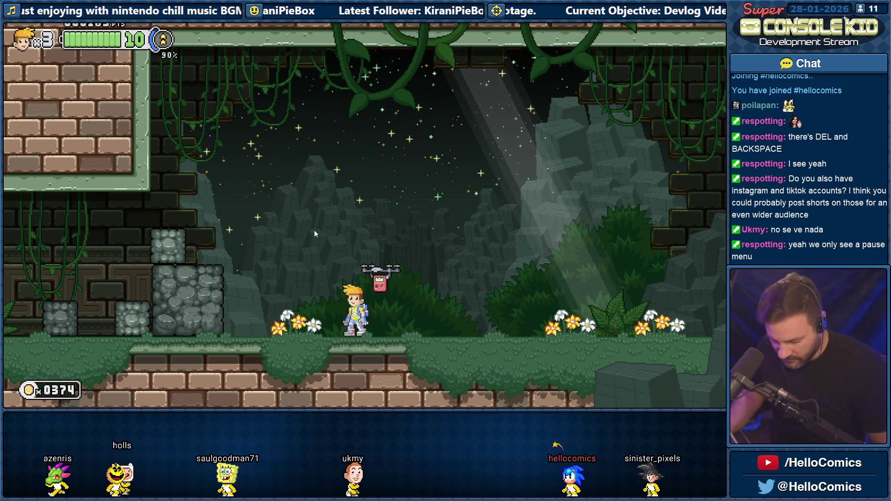
# Quit Super Console Kid with Escape and Alt+Tab back to Resolve and the devlog-01 folder
pyautogui.press('Escape')
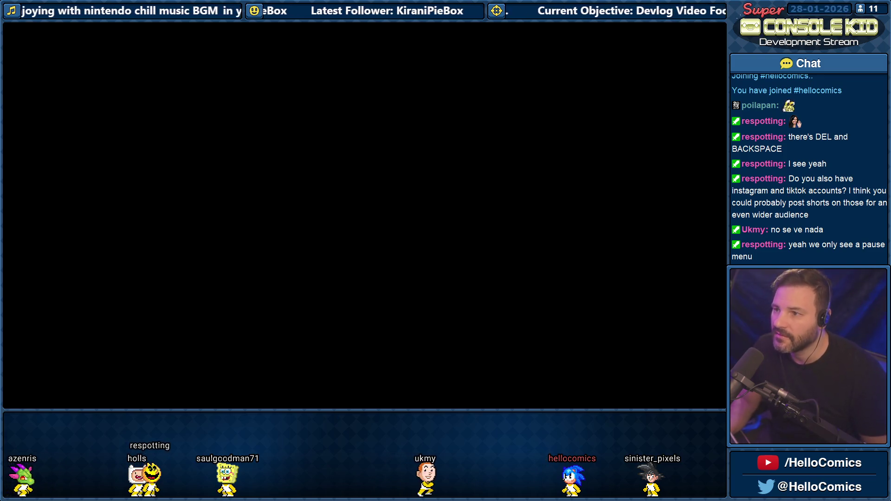
pyautogui.hotkey('alt', 'Tab')
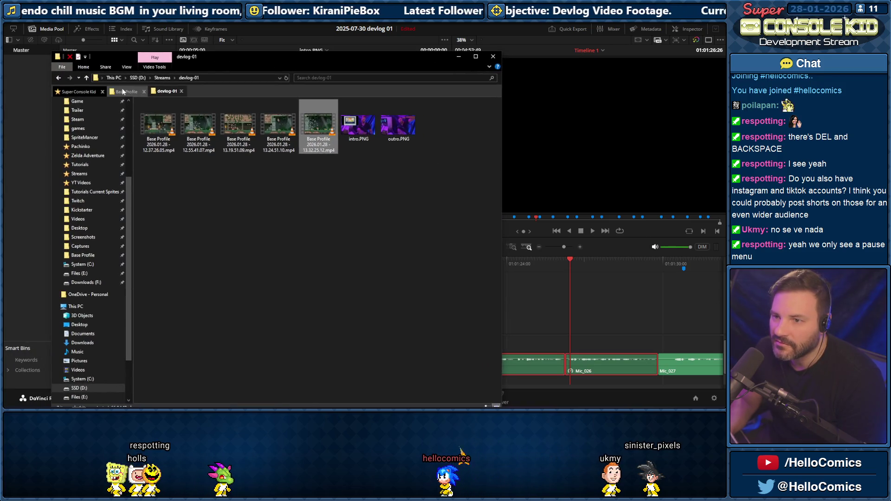
# Cut the latest gameplay recording from the Base Profile folder
pyautogui.click(122, 92)
pyautogui.scroll(-3, 335, 209)
pyautogui.rightClick(362, 185)
pyautogui.click(463, 369)
pyautogui.rightClick(464, 369)
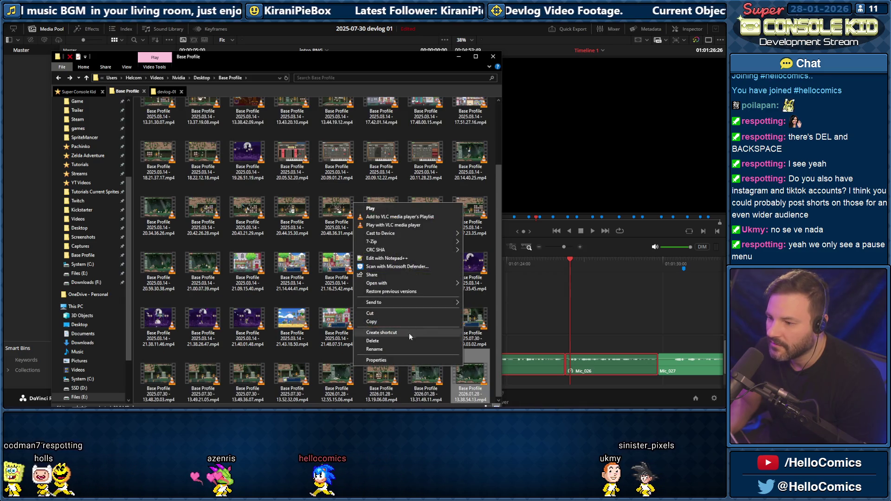
pyautogui.click(376, 314)
# Paste the recording into the devlog-01 folder and minimize Explorer
pyautogui.click(166, 92)
pyautogui.rightClick(229, 195)
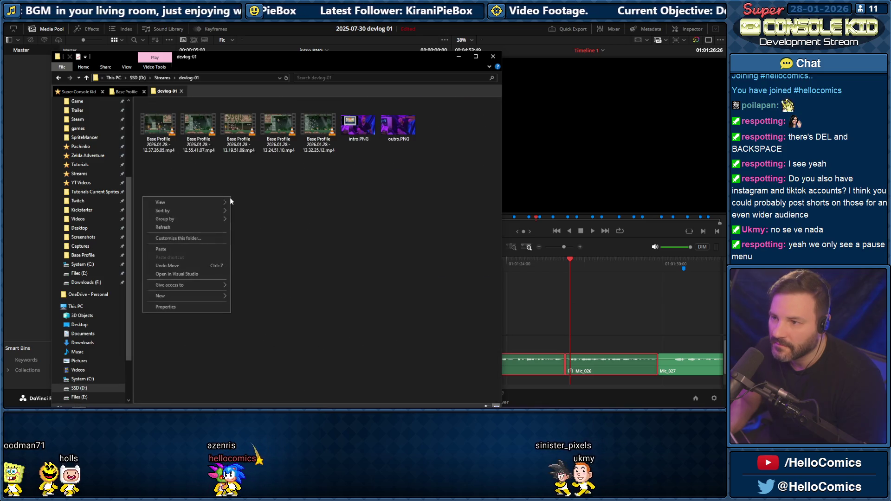
pyautogui.click(173, 250)
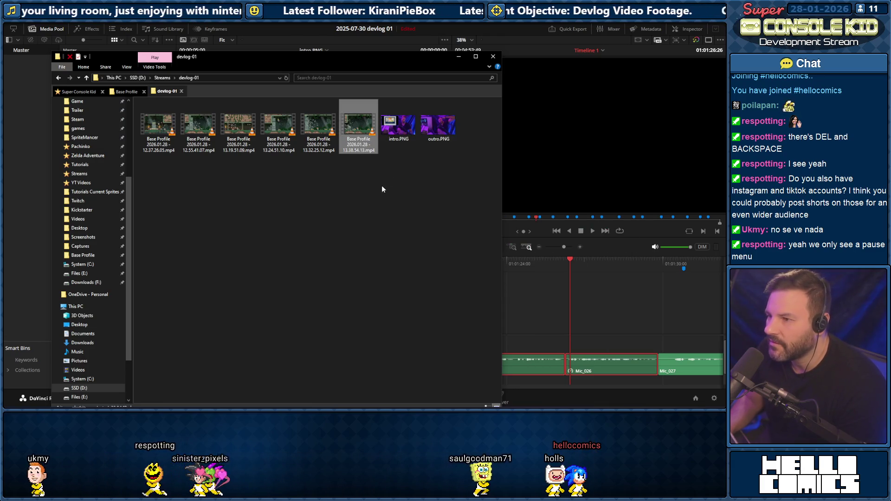
pyautogui.click(457, 56)
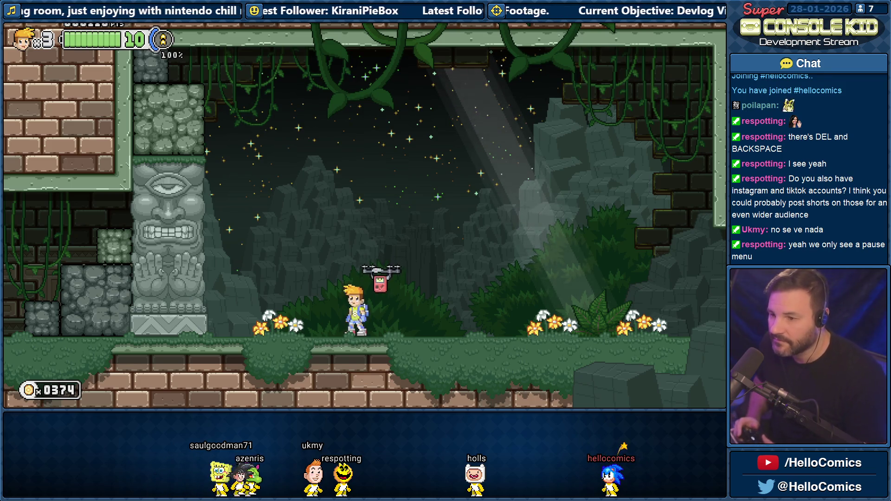
# Dash left, smash the one-eyed tiki statue, then quit the game with Alt+F4
pyautogui.press('Left')
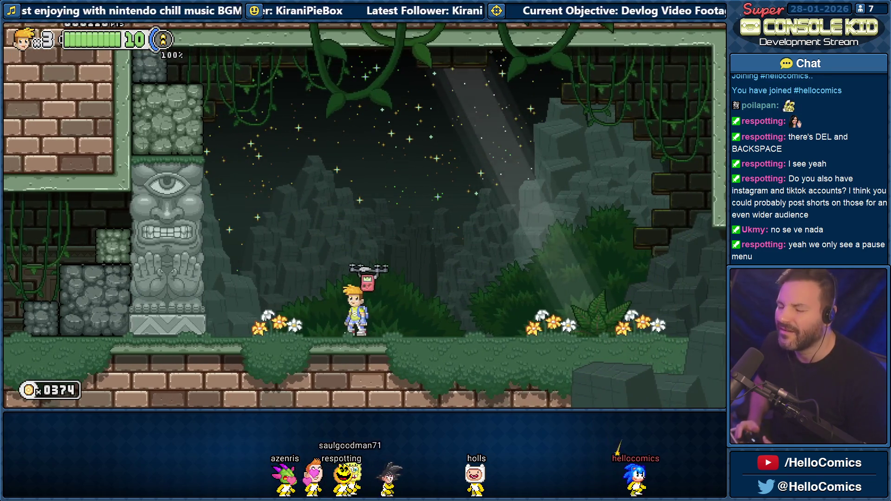
pyautogui.press('Left')
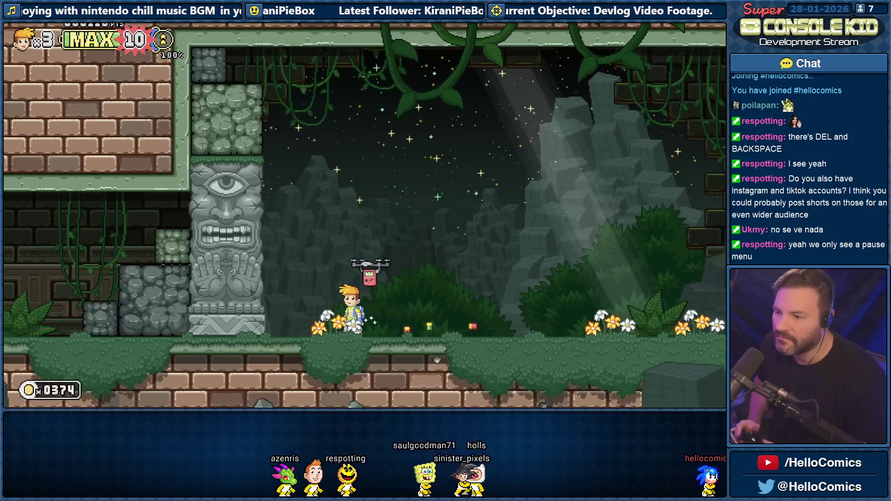
pyautogui.press('space')
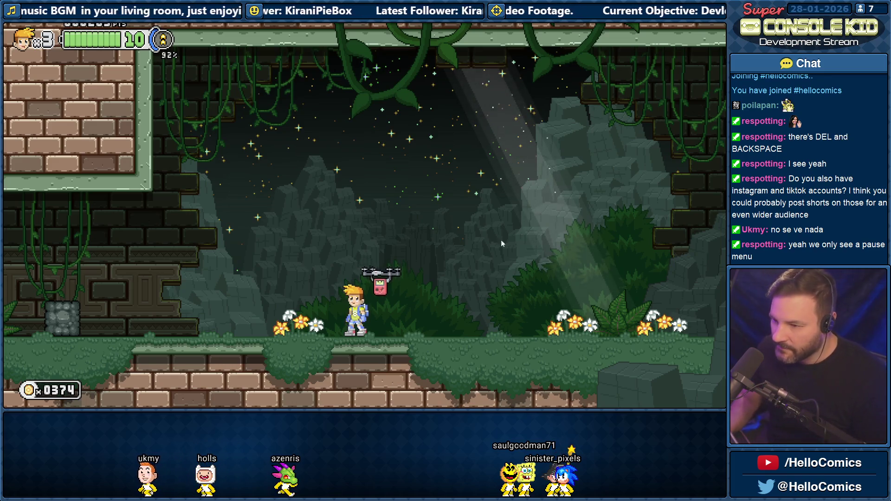
pyautogui.hotkey('alt', 'F4')
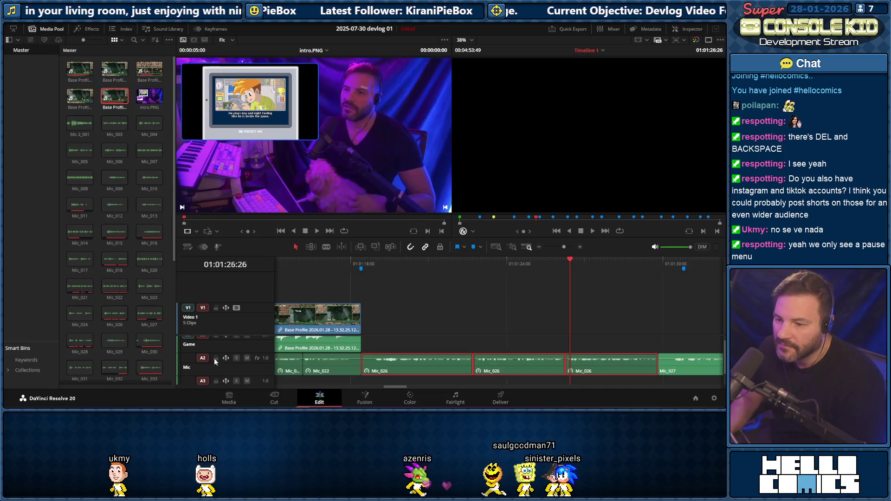
# Bring Explorer back and cut the newest 13.40.15.14 recording from Base Profile
pyautogui.hotkey('alt', 'Tab')
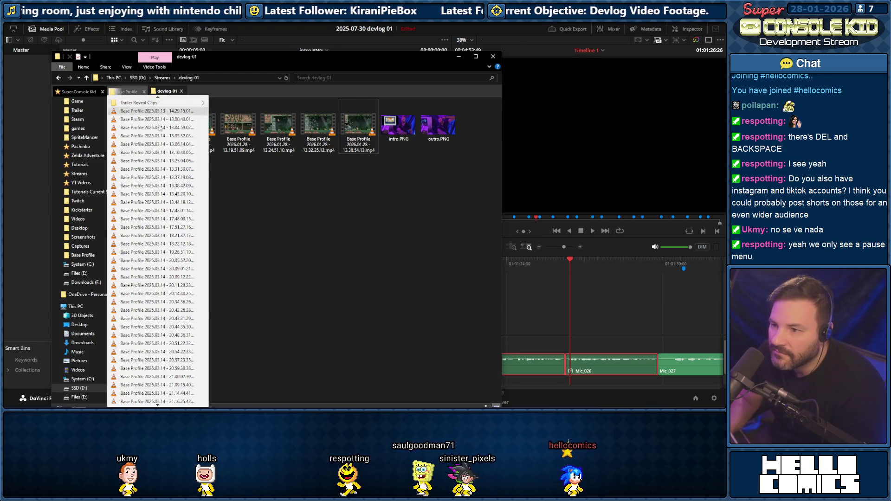
pyautogui.click(125, 91)
pyautogui.scroll(-2, 289, 272)
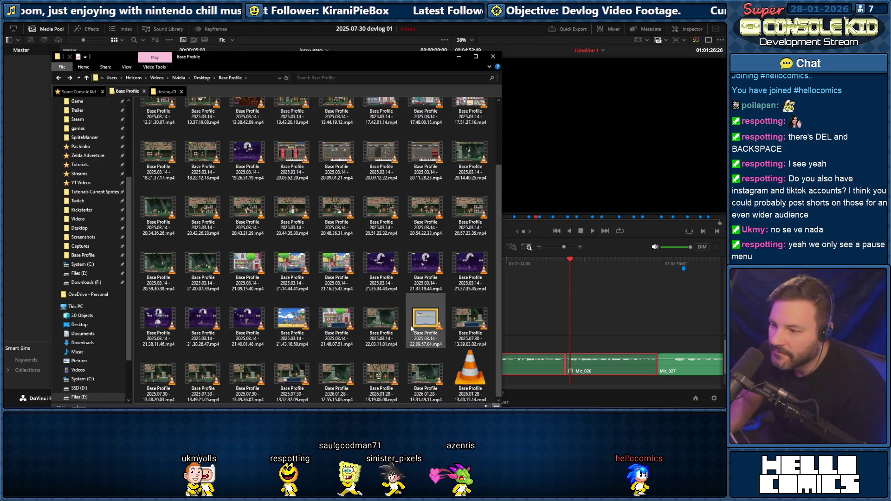
pyautogui.rightClick(465, 374)
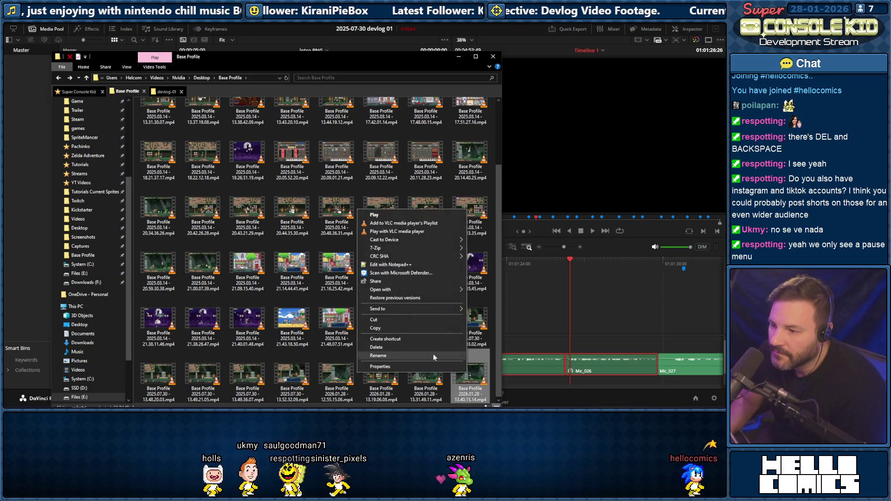
pyautogui.click(382, 320)
# Paste it into devlog-01 and move the folder window aside to uncover the timeline
pyautogui.click(167, 92)
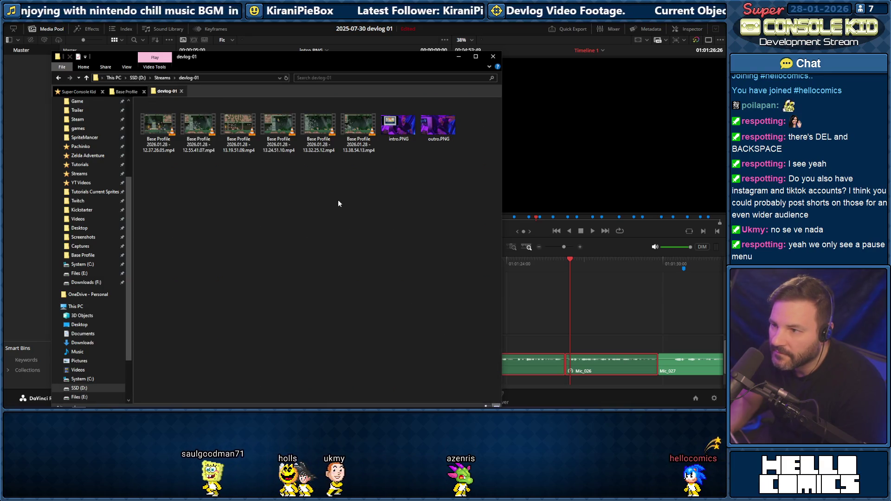
pyautogui.rightClick(338, 200)
pyautogui.click(283, 251)
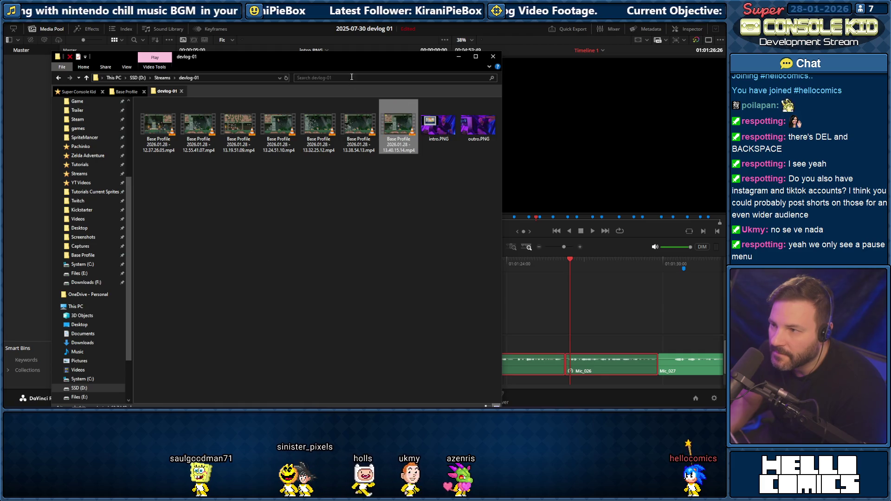
pyautogui.moveTo(347, 60); pyautogui.dragTo(51, 106)
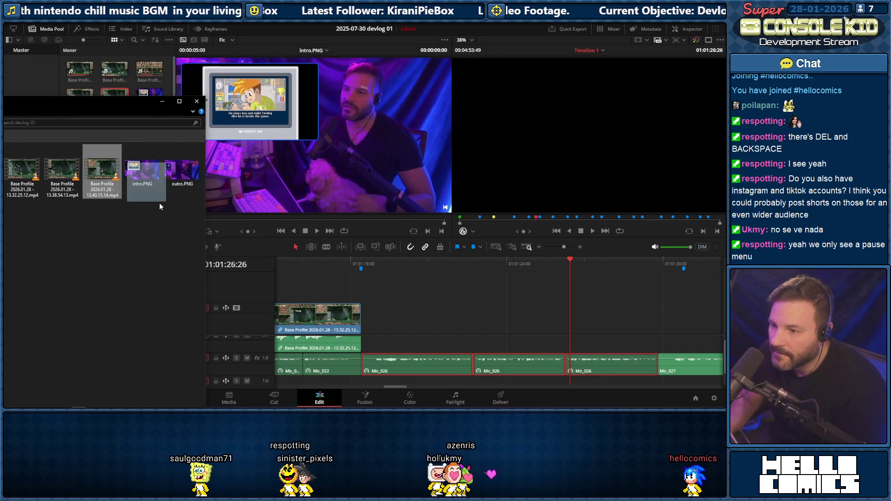
# Drop the 13.40.15.14 recording onto V1 after the previous clip and trim its end shorter
pyautogui.moveTo(366, 310); pyautogui.dragTo(365, 315)
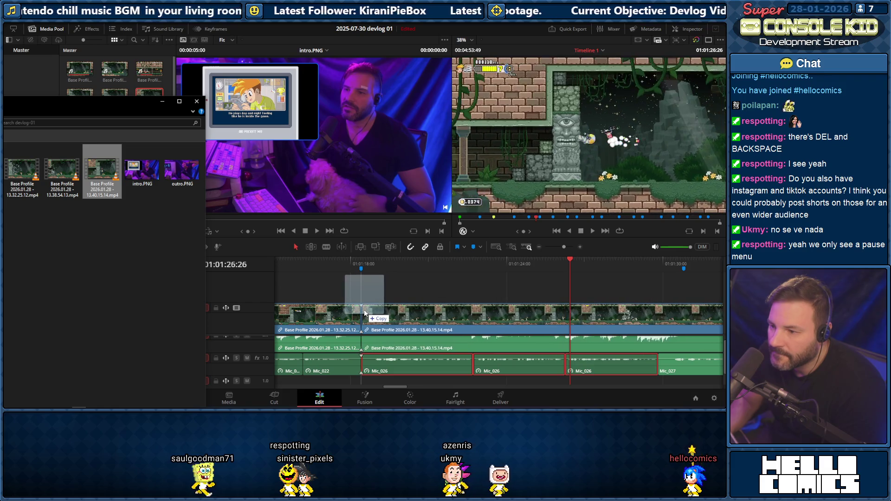
pyautogui.moveTo(364, 314); pyautogui.dragTo(364, 309)
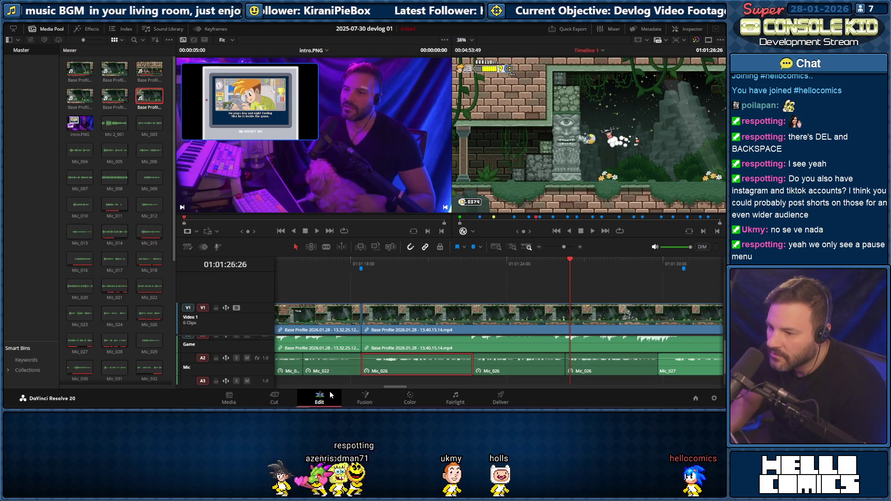
pyautogui.moveTo(390, 388); pyautogui.dragTo(391, 389)
pyautogui.click(350, 264)
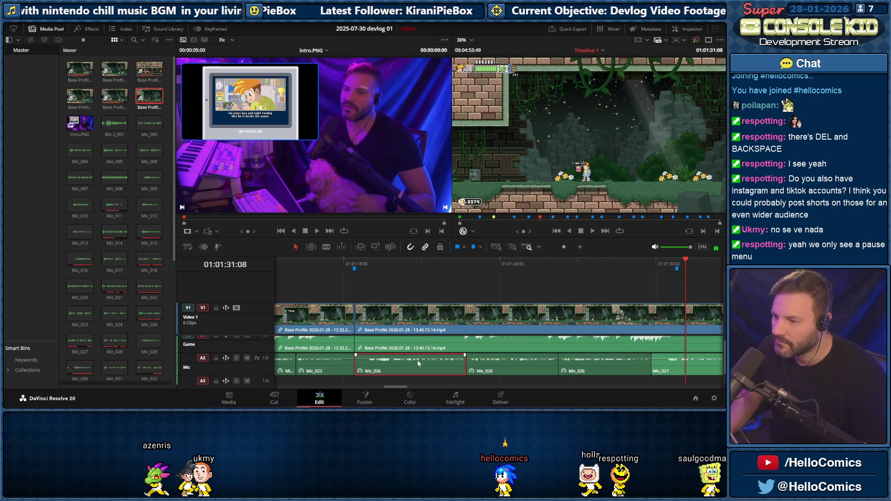
pyautogui.moveTo(392, 387); pyautogui.dragTo(398, 389)
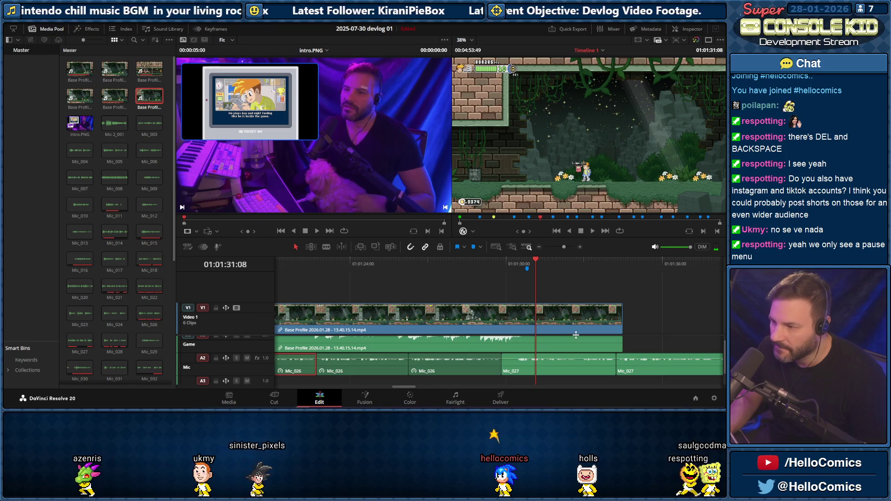
pyautogui.moveTo(508, 319); pyautogui.dragTo(498, 320)
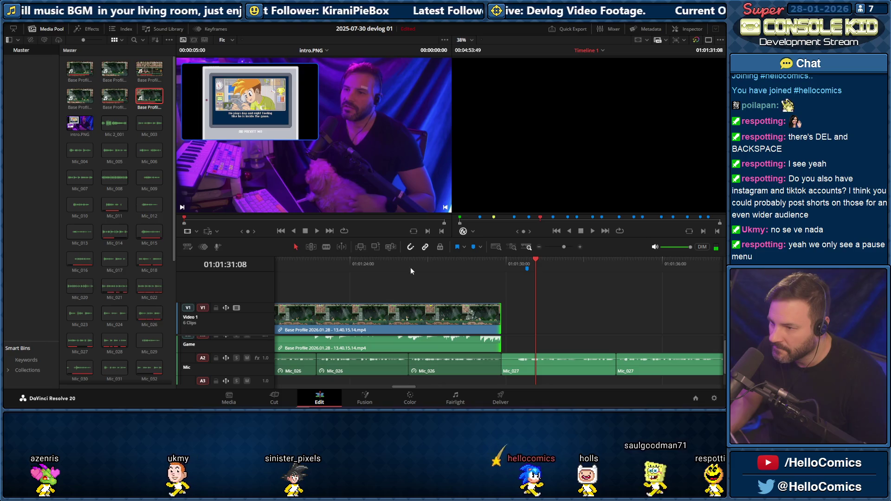
pyautogui.click(405, 266)
pyautogui.press('space')
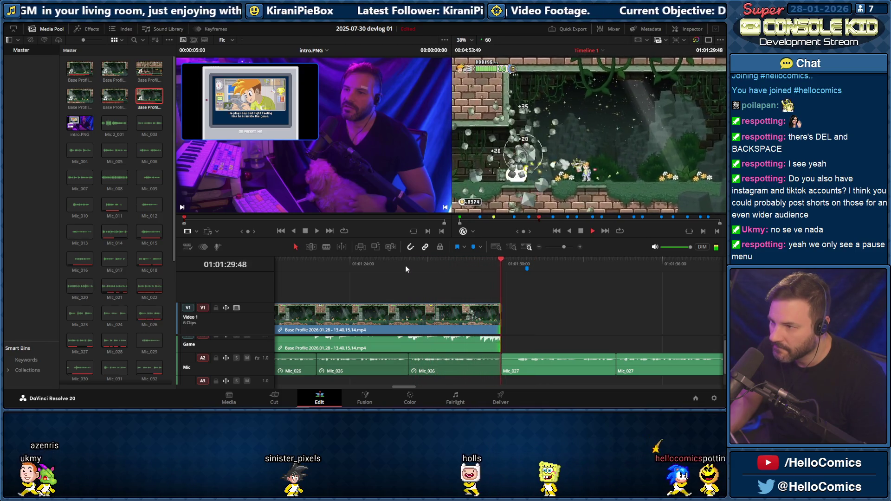
pyautogui.moveTo(403, 386); pyautogui.dragTo(377, 388)
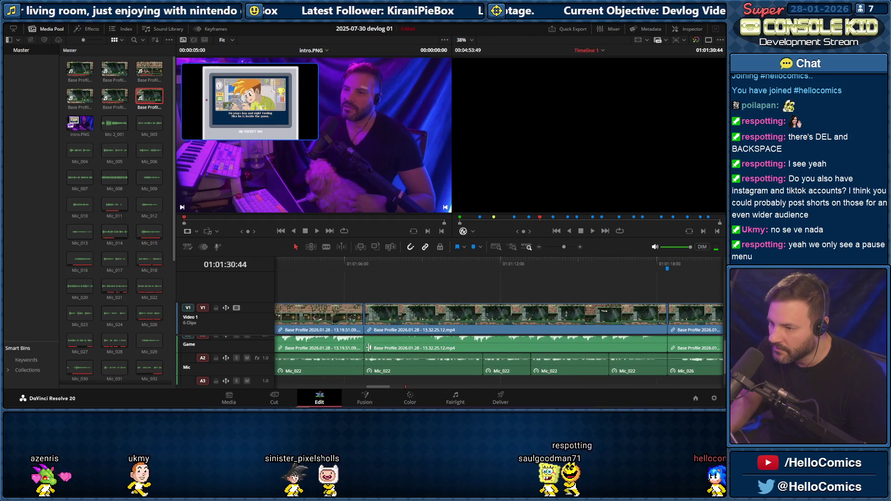
# Trim the opening off the 13.32.25.12 clip, extend it to close the gap, and review playback
pyautogui.moveTo(370, 326)
pyautogui.mouseDown()
pyautogui.moveTo(400, 324)
pyautogui.moveTo(390, 326)
pyautogui.mouseUp()
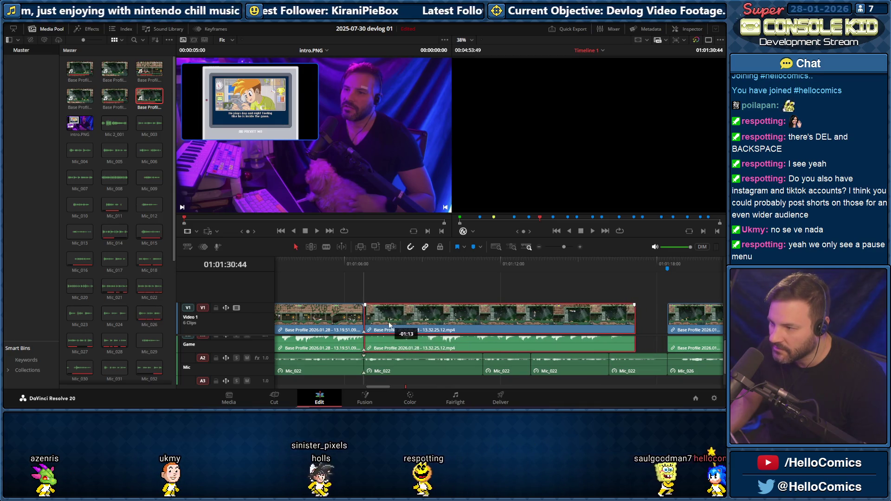
pyautogui.click(584, 264)
pyautogui.press('space')
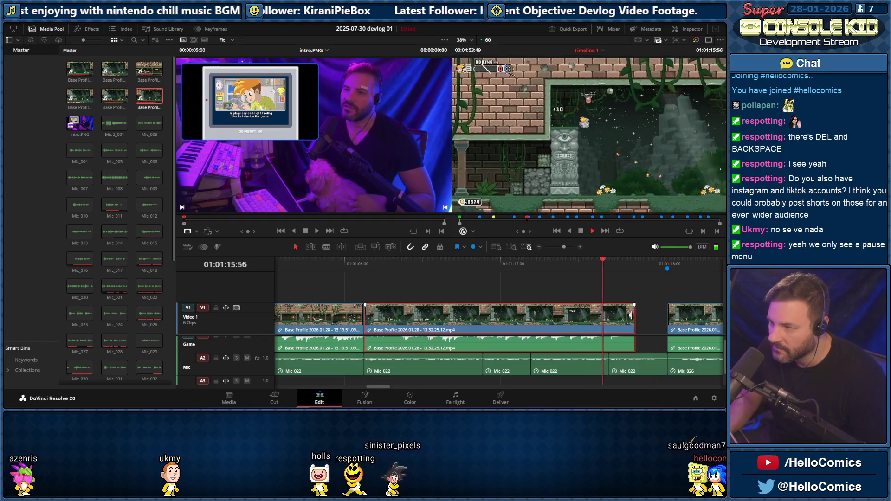
pyautogui.moveTo(630, 318); pyautogui.dragTo(667, 318)
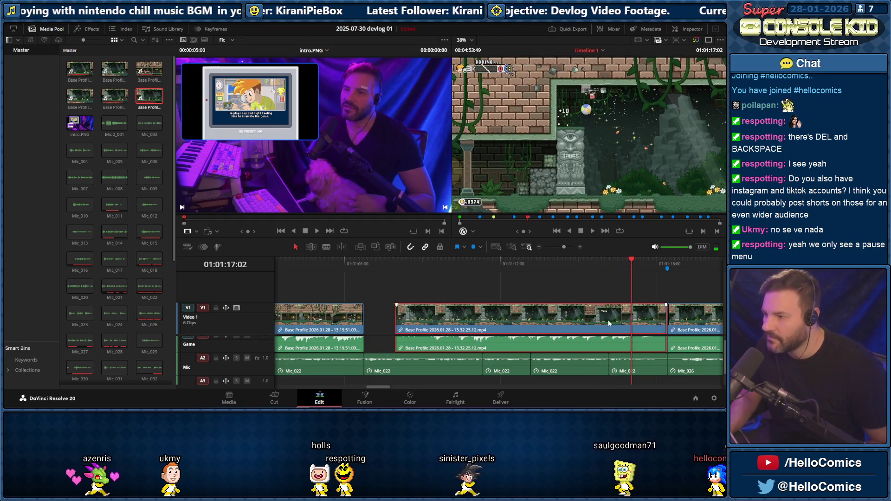
pyautogui.moveTo(377, 387); pyautogui.dragTo(394, 387)
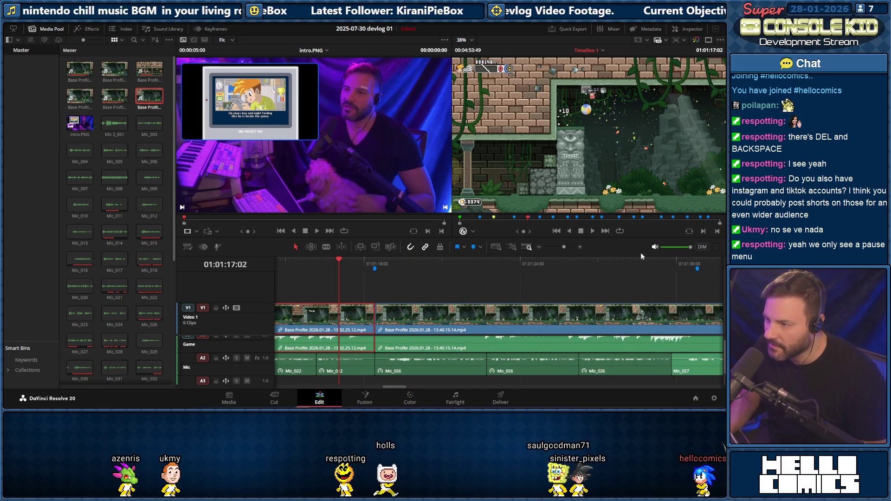
pyautogui.moveTo(563, 247); pyautogui.dragTo(562, 247)
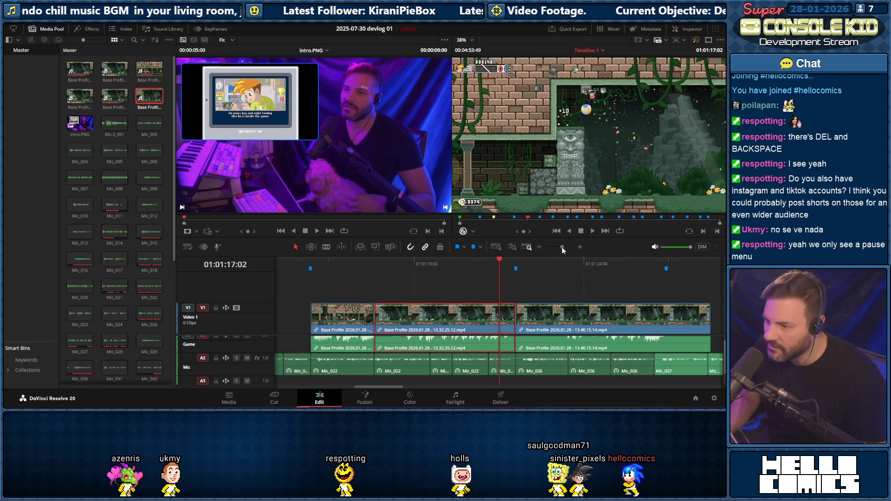
pyautogui.press('space')
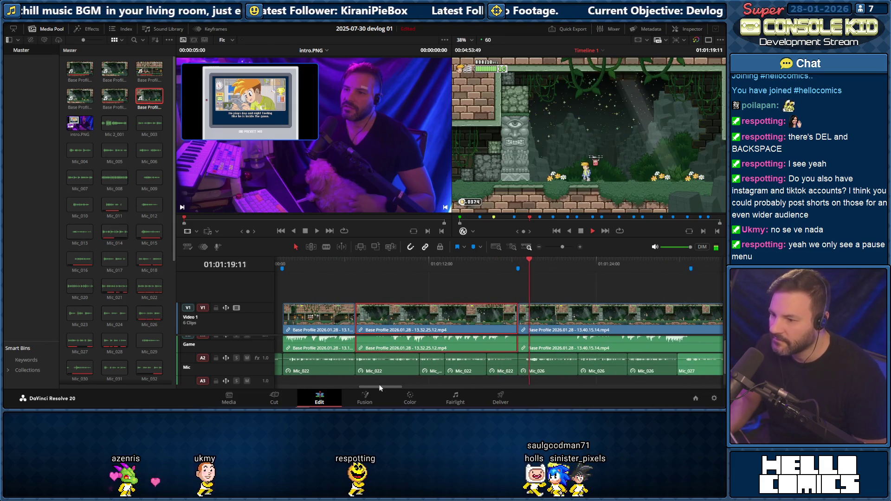
pyautogui.moveTo(380, 387); pyautogui.dragTo(395, 387)
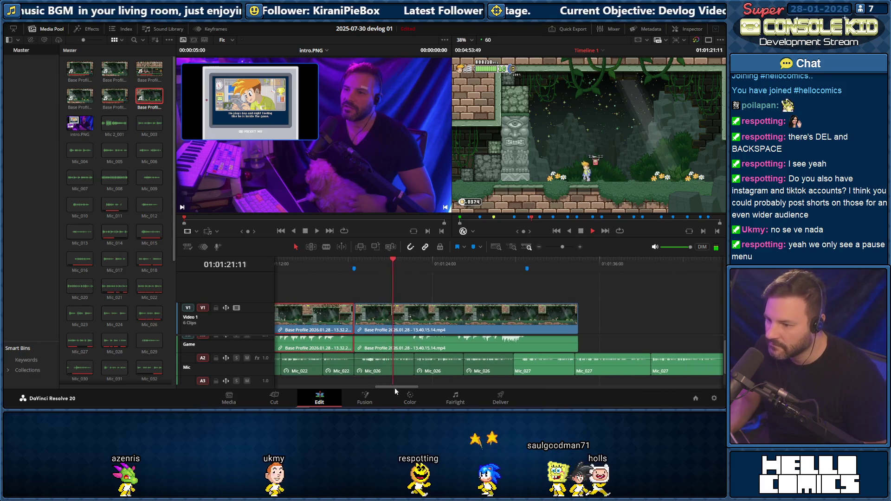
pyautogui.press('space')
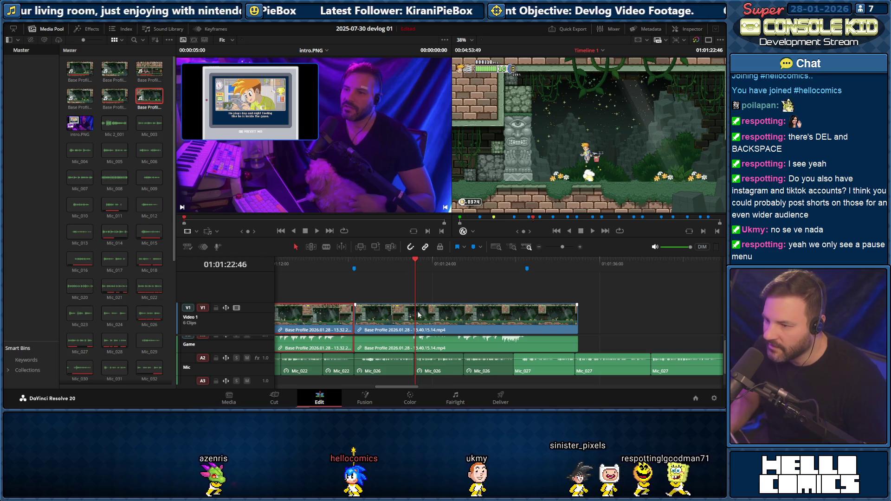
# Trim the start and end of the second gameplay clip, previewing the cut between edits
pyautogui.click(494, 266)
pyautogui.press('space')
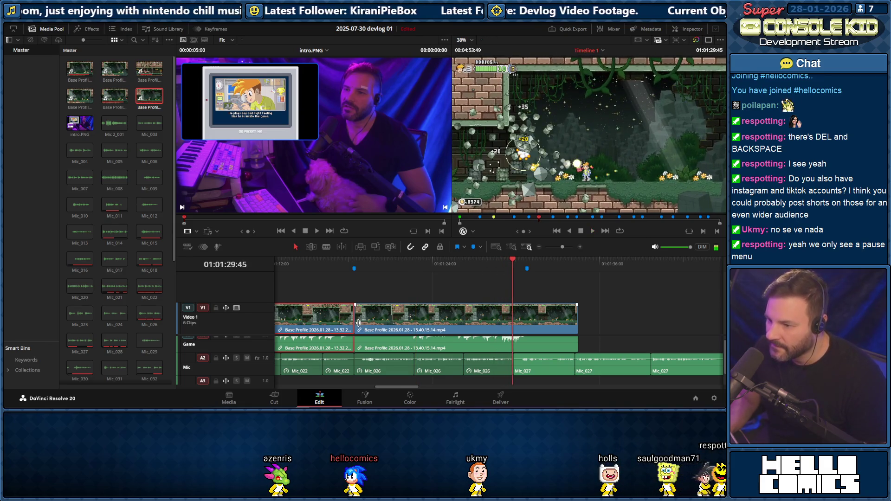
pyautogui.click(358, 323)
pyautogui.moveTo(372, 323); pyautogui.dragTo(378, 320)
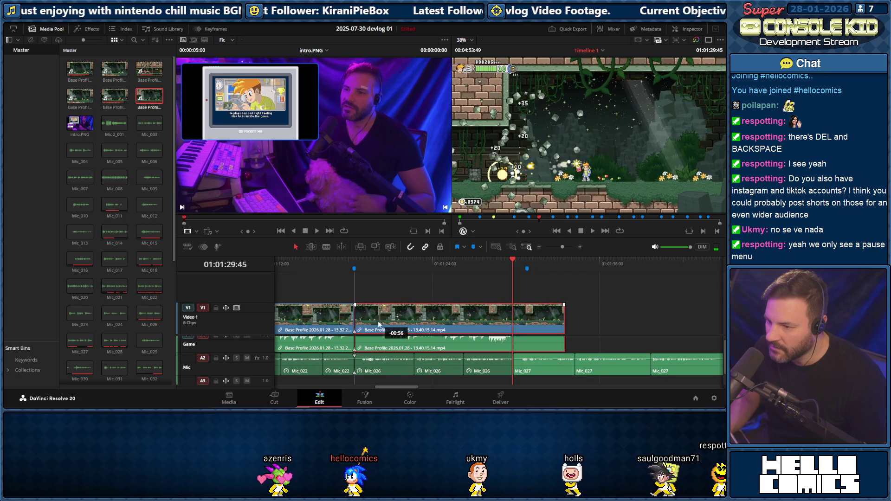
pyautogui.click(351, 262)
pyautogui.press('space')
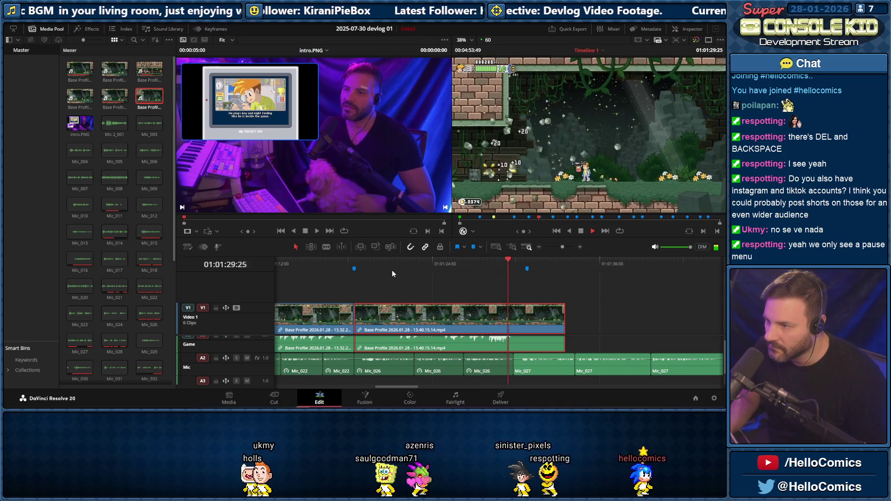
pyautogui.press('space')
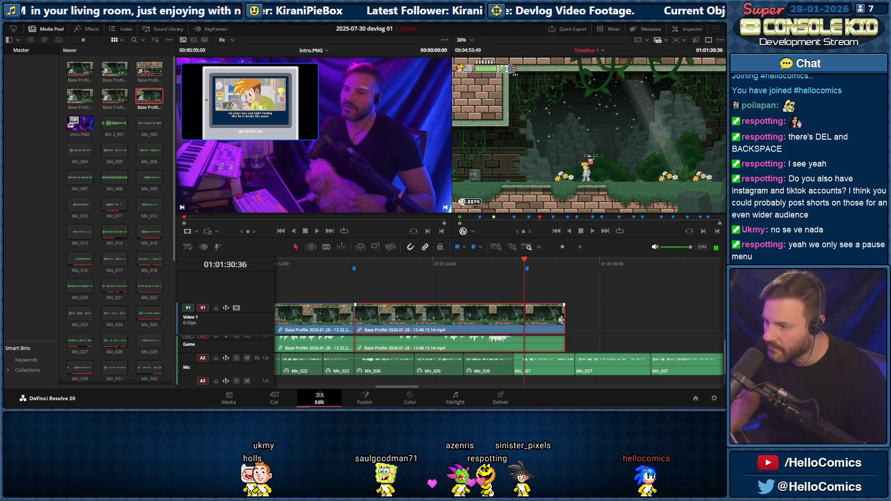
pyautogui.moveTo(508, 320); pyautogui.dragTo(513, 321)
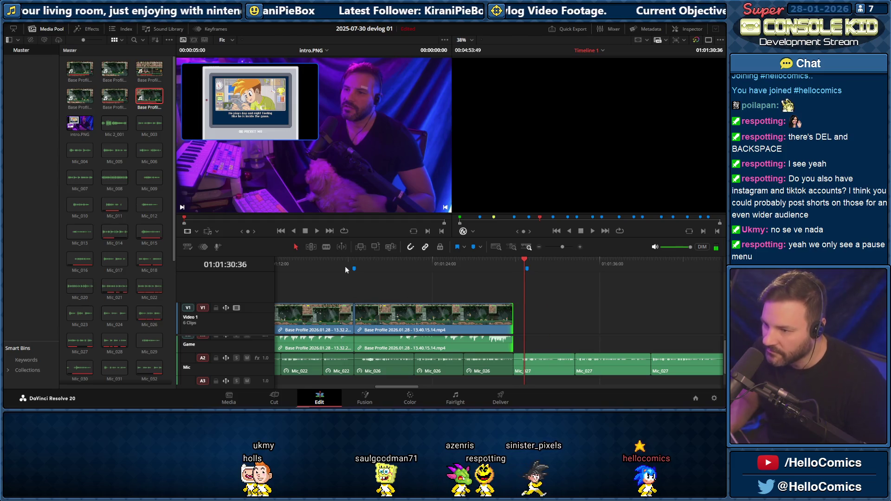
# Play back and scrub around the trimmed section up to the blue marker
pyautogui.click(350, 262)
pyautogui.press('space')
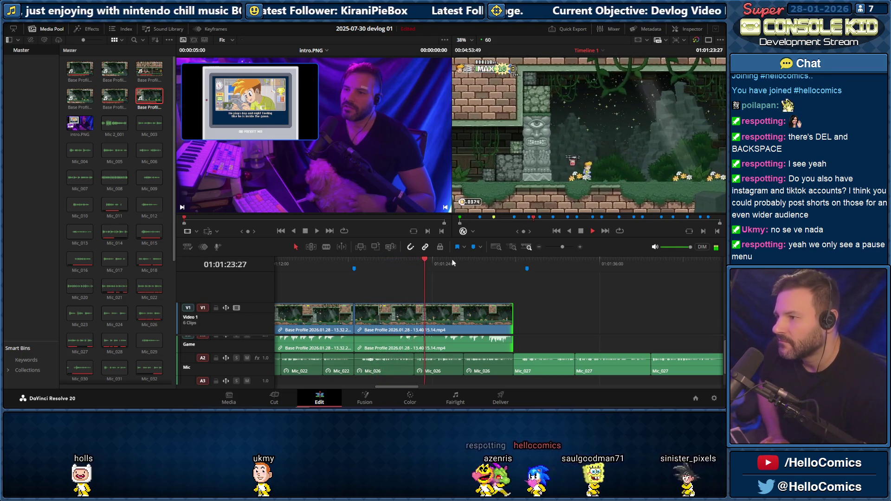
pyautogui.press('space')
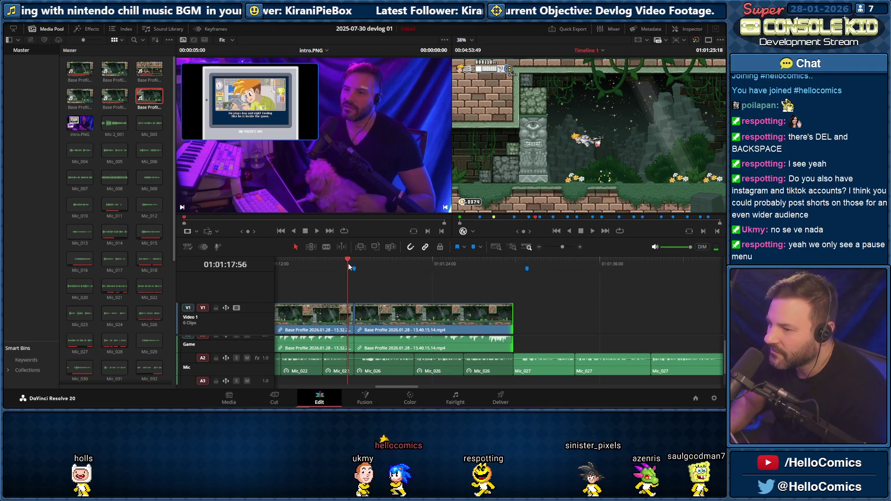
pyautogui.moveTo(349, 263); pyautogui.dragTo(357, 259)
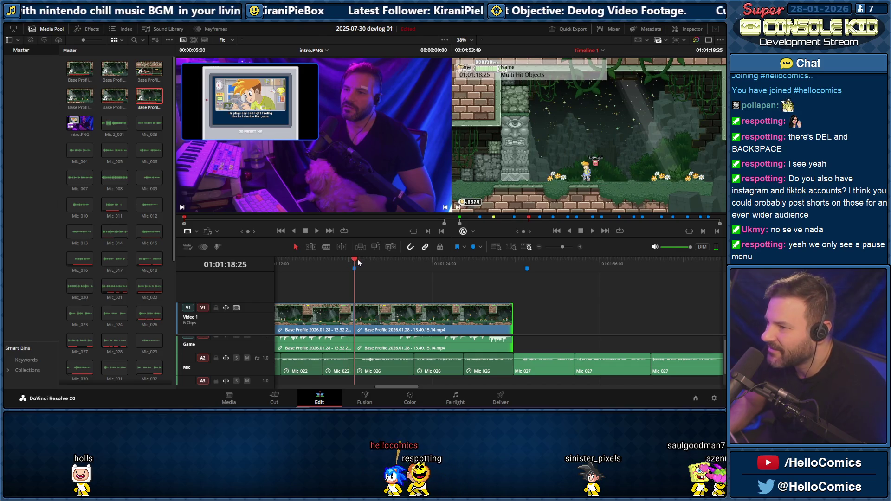
pyautogui.moveTo(357, 260); pyautogui.dragTo(306, 259)
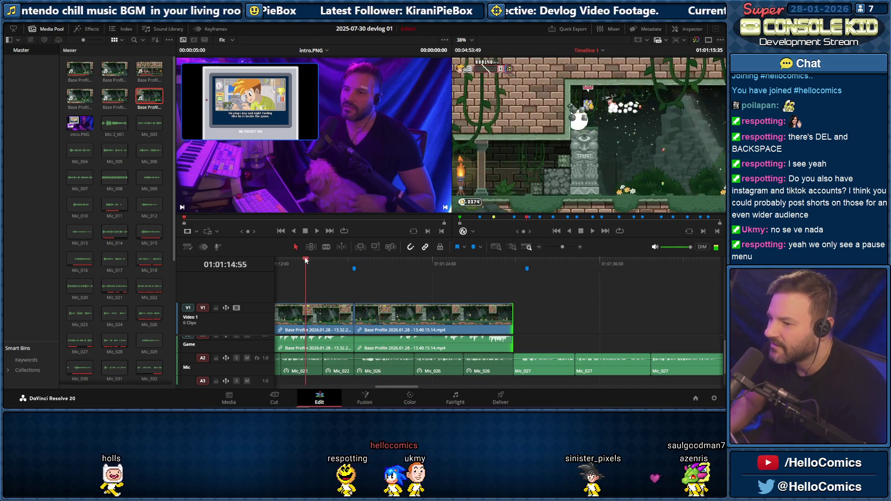
pyautogui.press('space')
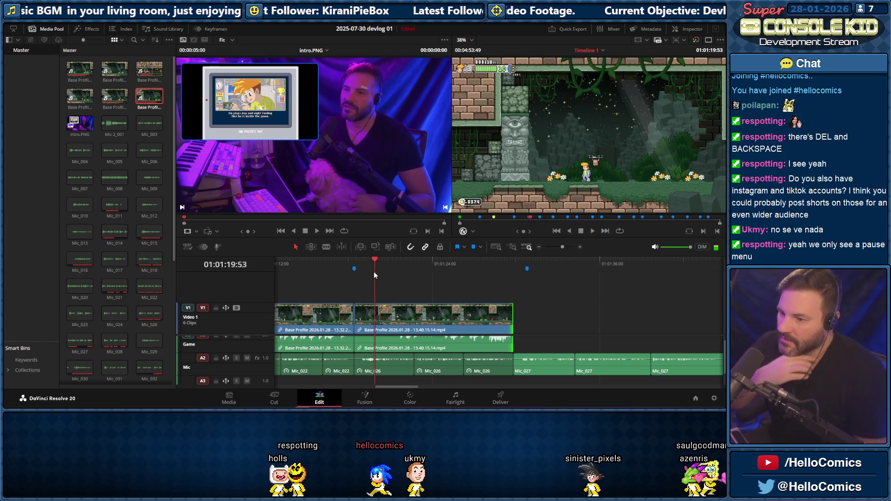
pyautogui.click(354, 269)
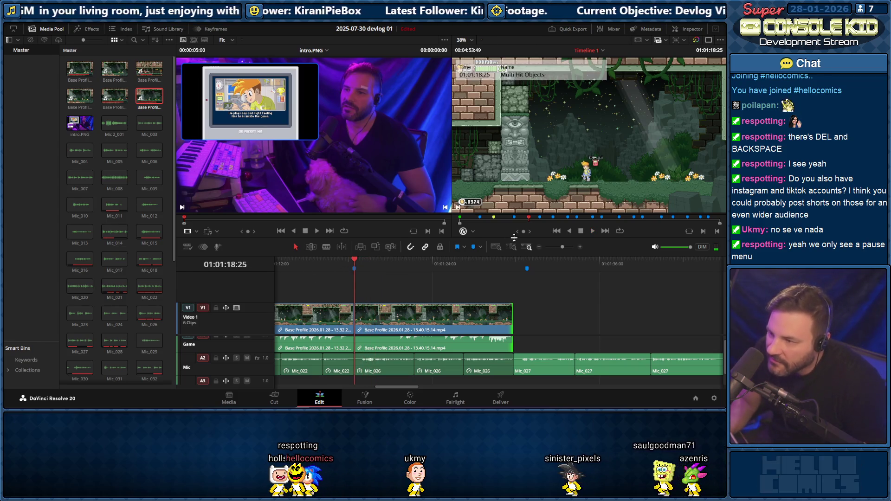
# Trim the opening off the Mic_026 clip on A2 and select the Mic_026 voice clips
pyautogui.moveTo(563, 247); pyautogui.dragTo(565, 247)
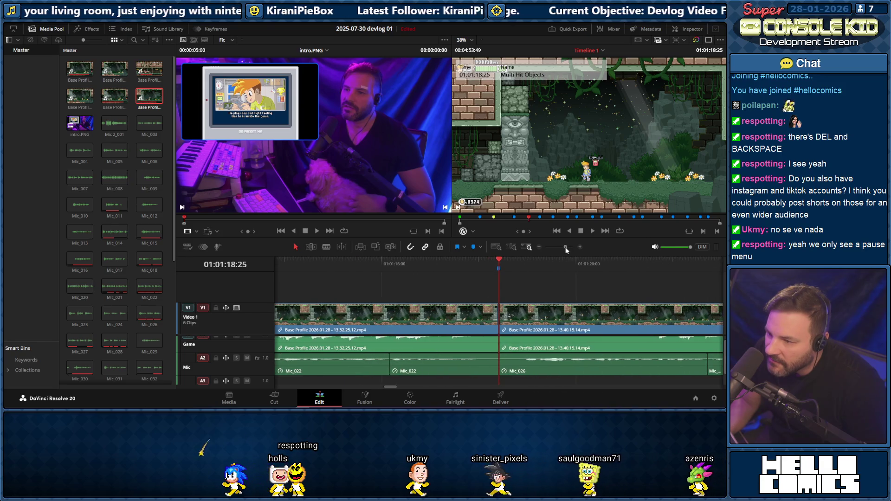
pyautogui.click(375, 266)
pyautogui.press('space')
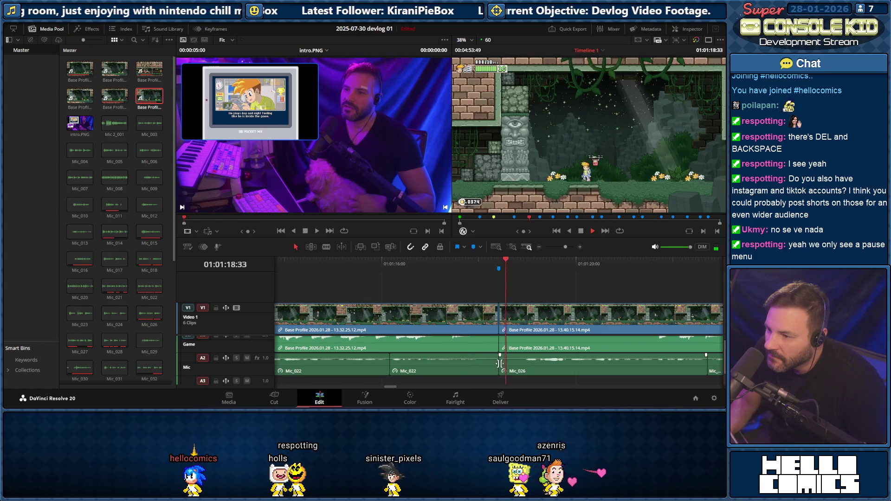
pyautogui.moveTo(499, 363); pyautogui.dragTo(510, 365)
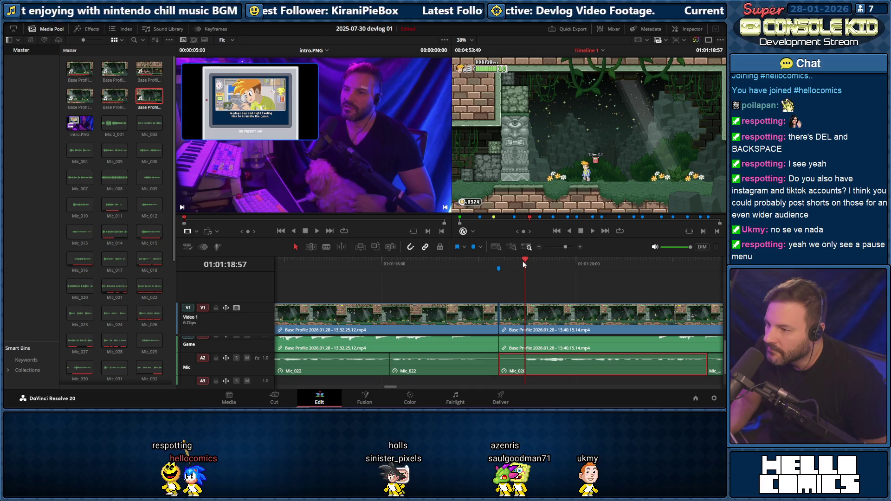
pyautogui.moveTo(523, 258); pyautogui.dragTo(519, 259)
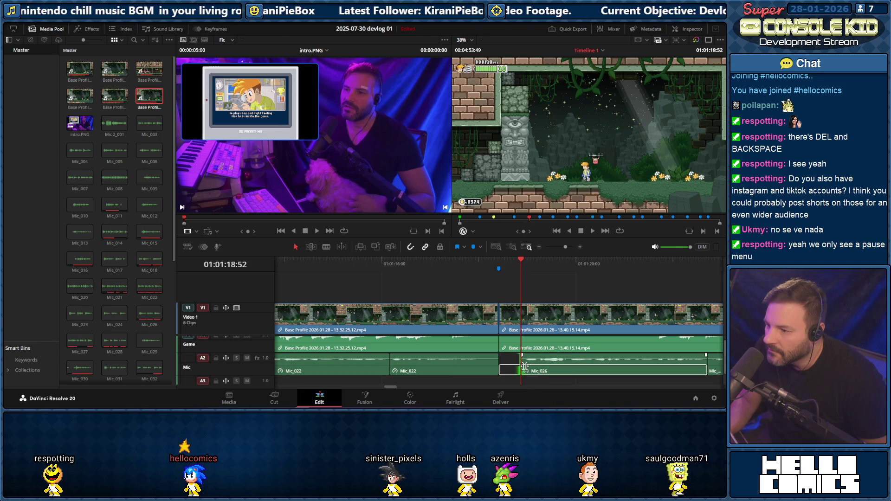
pyautogui.hscroll(5, 400, 388)
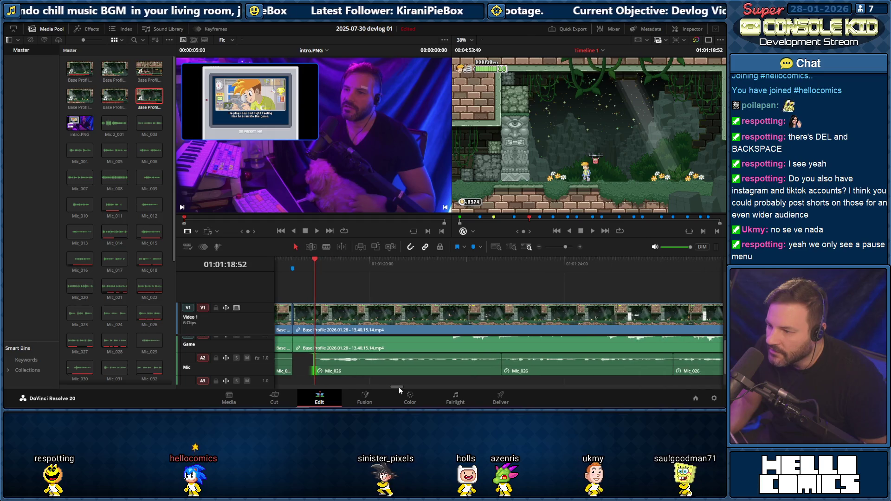
pyautogui.moveTo(566, 246); pyautogui.dragTo(562, 247)
pyautogui.click(616, 360)
pyautogui.keyDown('ctrl'); pyautogui.click(571, 362); pyautogui.keyUp('ctrl')
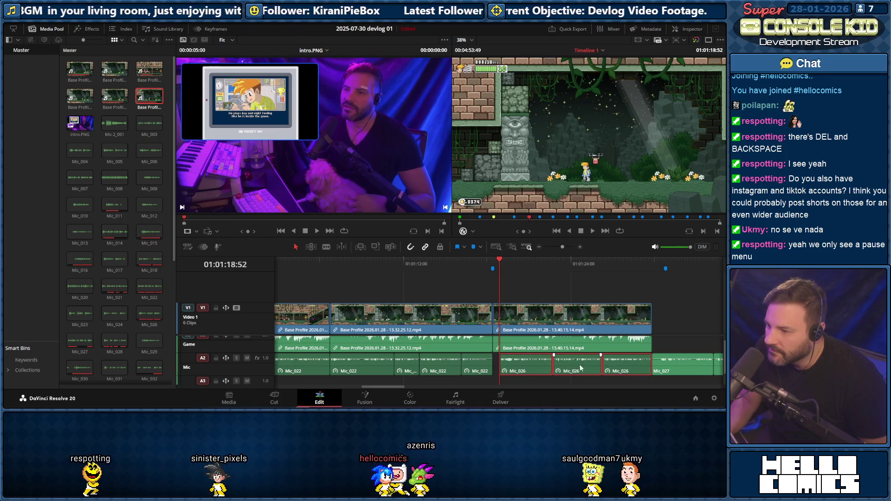
# Slide the Mic_026 clips and the last gameplay clip about 27 frames earlier and preview
pyautogui.moveTo(581, 368); pyautogui.dragTo(573, 369)
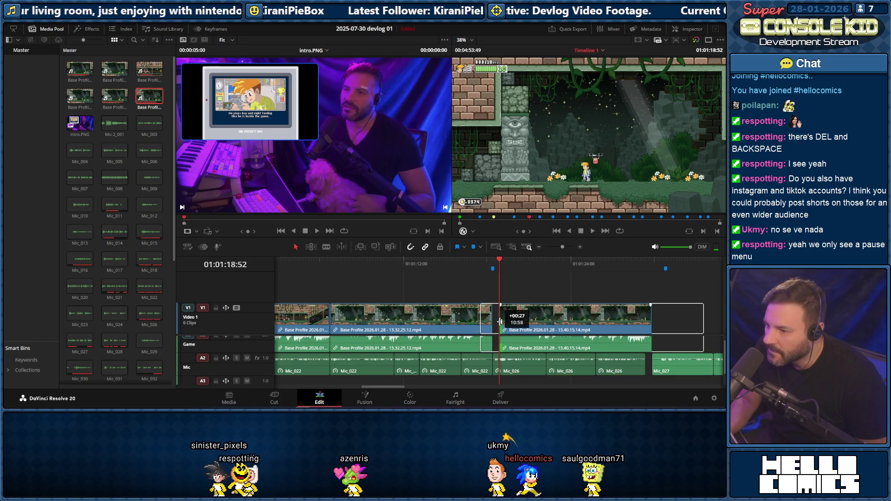
pyautogui.moveTo(516, 321); pyautogui.dragTo(513, 321)
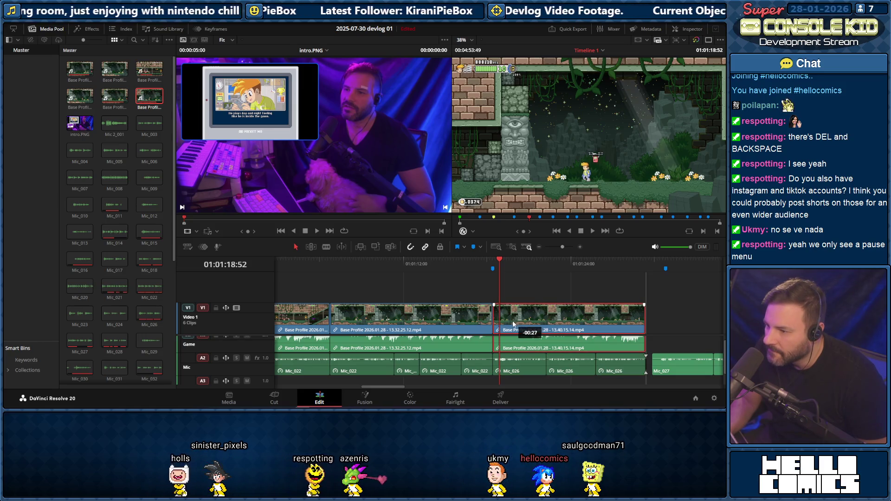
pyautogui.press('space')
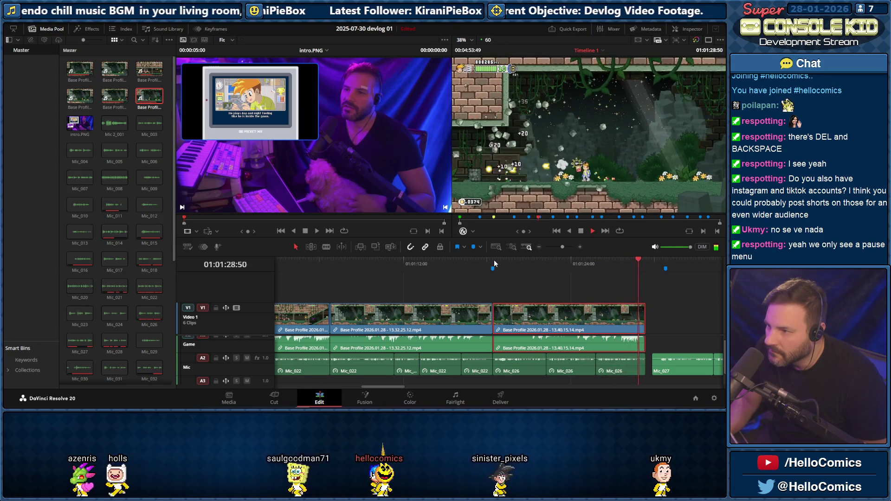
pyautogui.press('space')
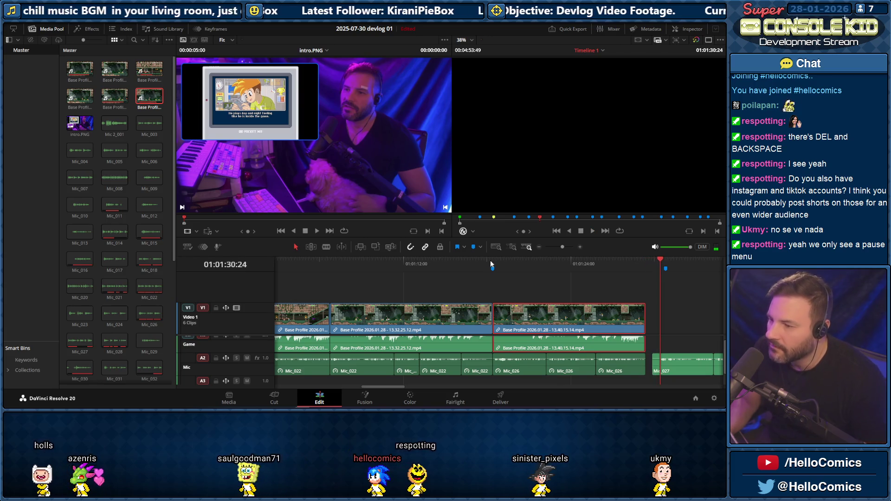
# Scrub through the last gameplay clip and replay it to check the alignment
pyautogui.click(582, 263)
pyautogui.moveTo(582, 263); pyautogui.dragTo(617, 265)
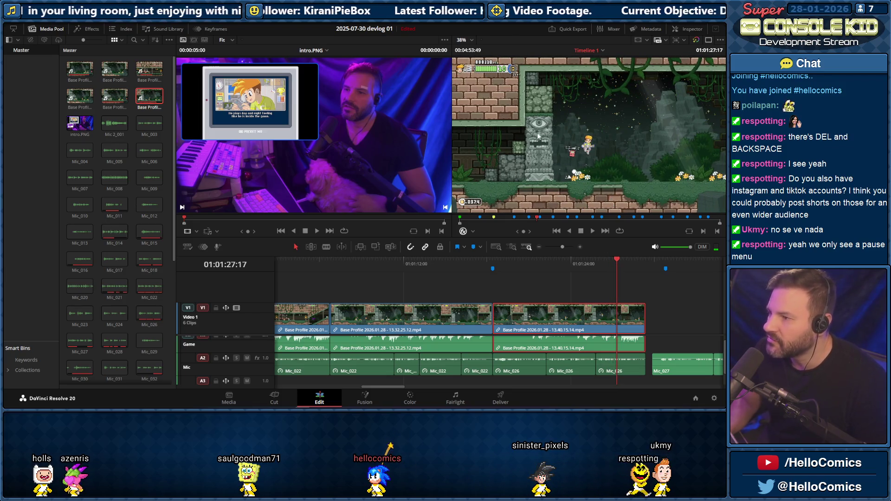
pyautogui.press('space')
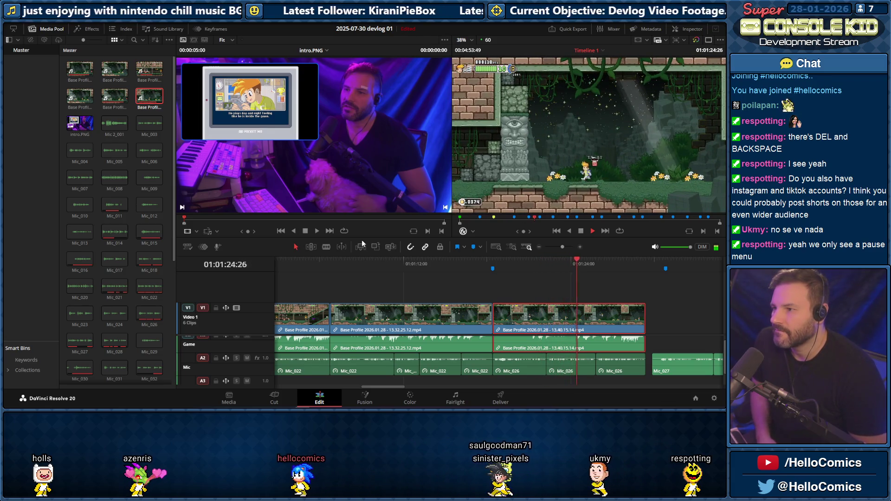
pyautogui.press('space')
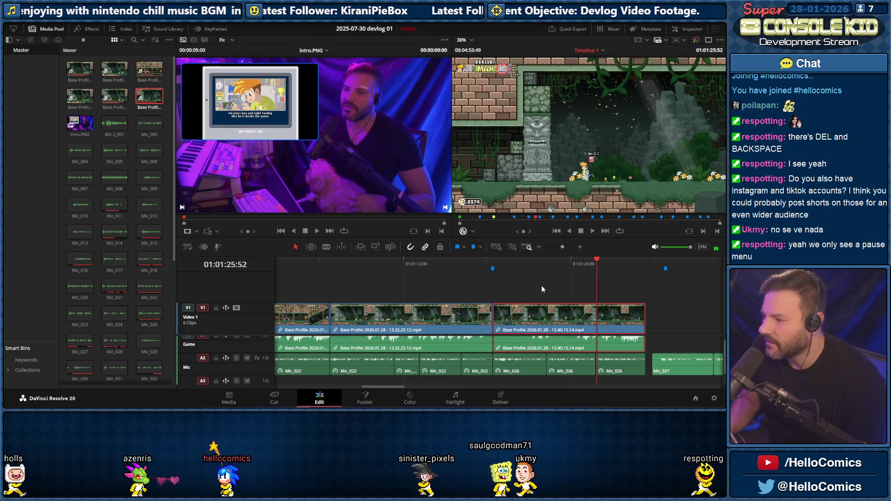
pyautogui.moveTo(527, 263); pyautogui.dragTo(530, 262)
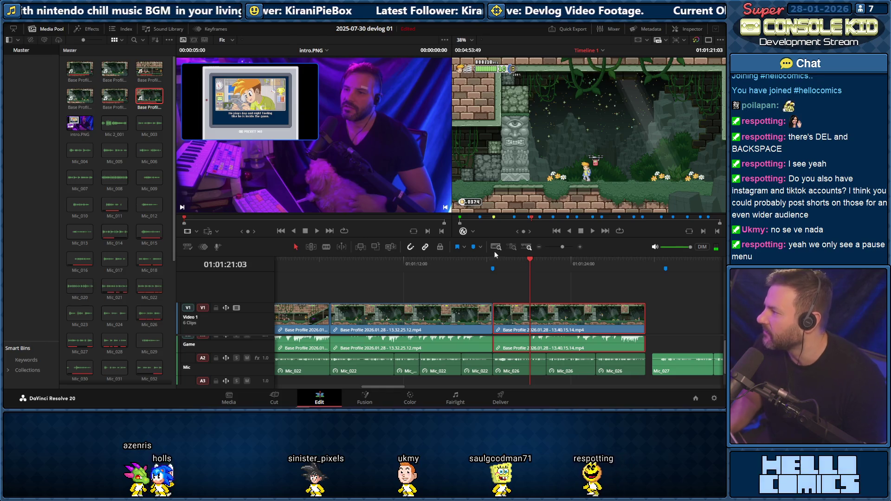
pyautogui.press('space')
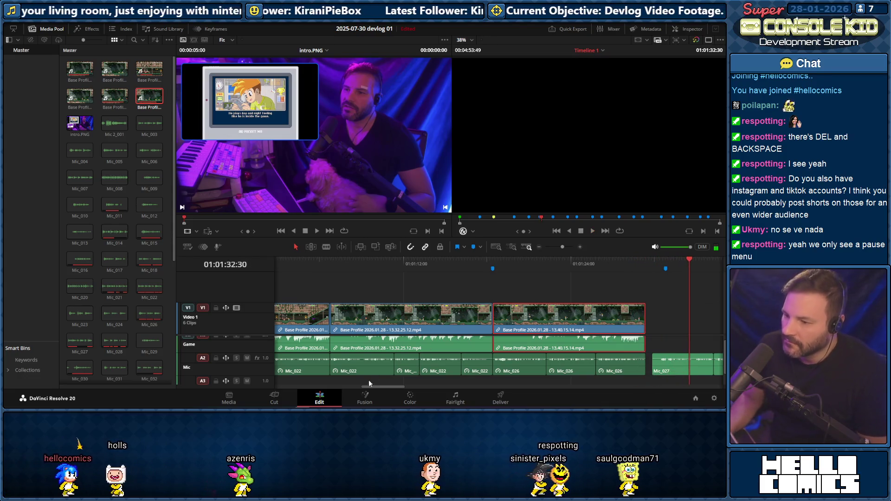
pyautogui.moveTo(372, 389); pyautogui.dragTo(380, 387)
pyautogui.hscroll(2, 398, 388)
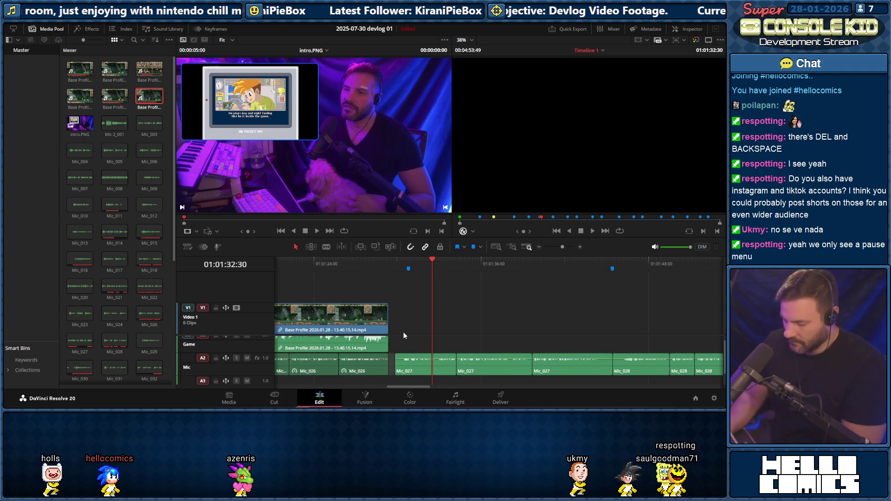
# Ripple delete the gap before Mic_027 and return the playhead to the timeline start
pyautogui.press('Delete')
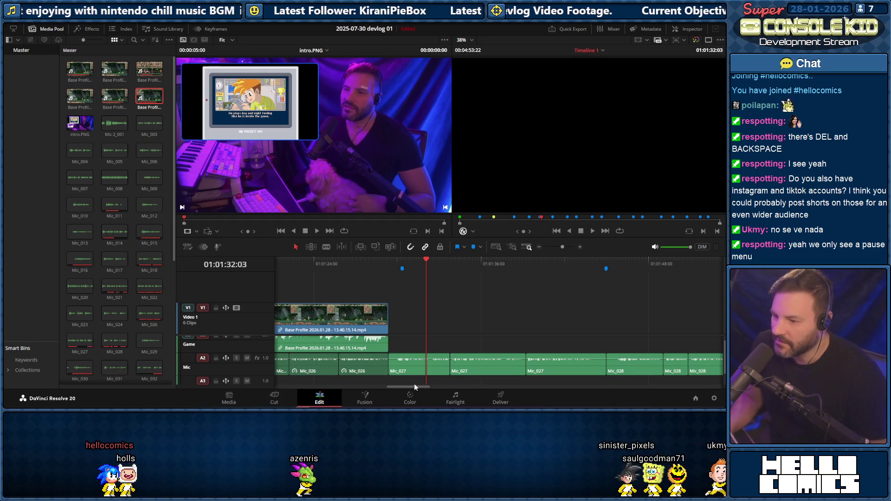
pyautogui.moveTo(414, 387)
pyautogui.mouseDown()
pyautogui.moveTo(456, 396)
pyautogui.moveTo(295, 394)
pyautogui.mouseUp()
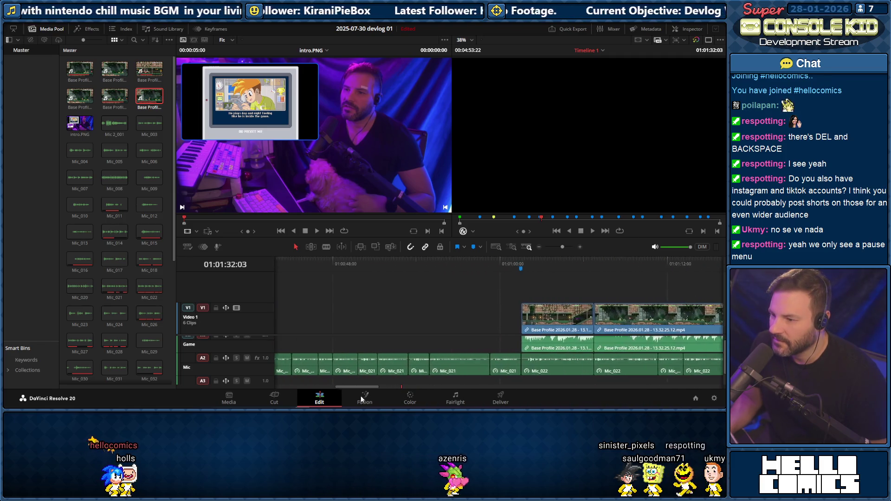
pyautogui.hscroll(3, 395, 370)
pyautogui.hscroll(2, 395, 369)
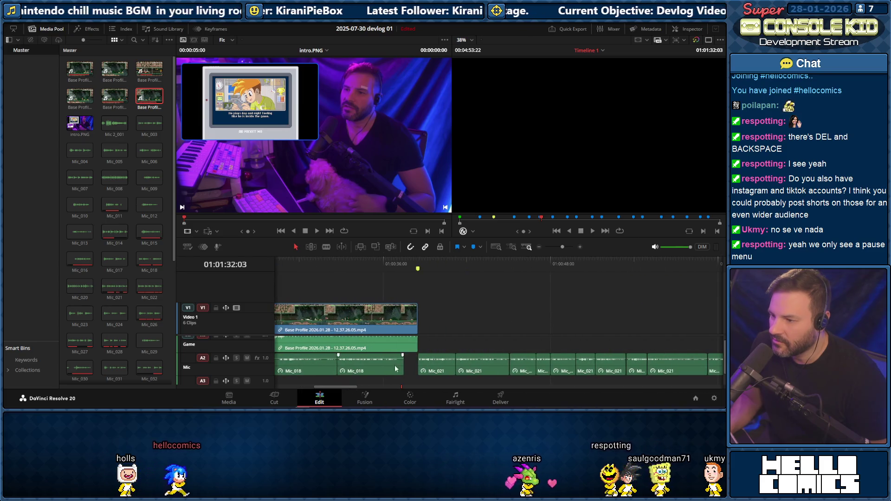
pyautogui.click(425, 264)
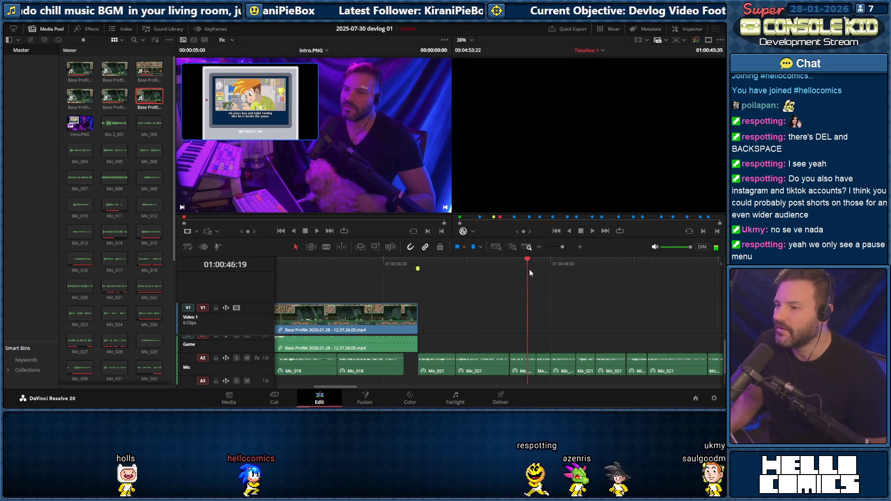
pyautogui.press('Home')
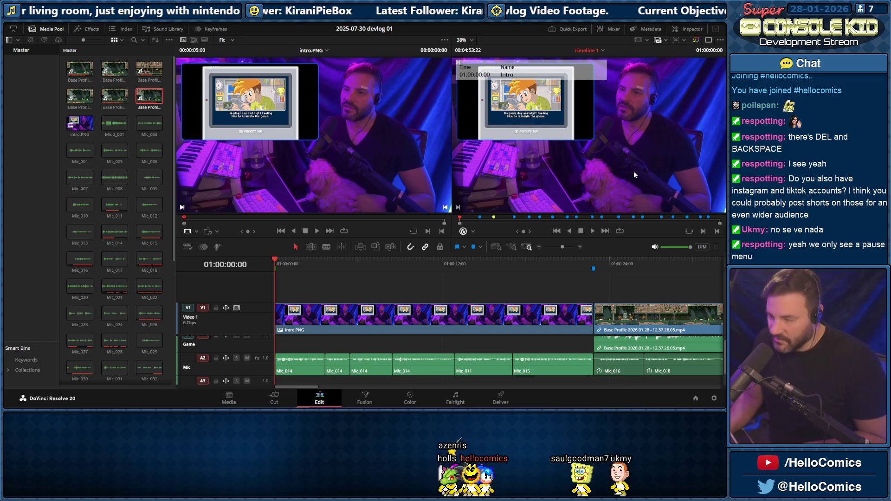
pyautogui.hotkey('ctrl', 'f')
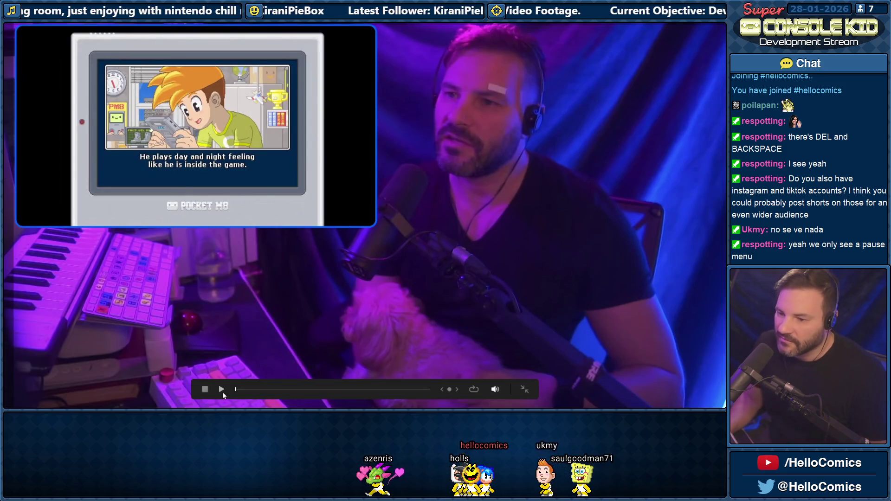
pyautogui.click(222, 391)
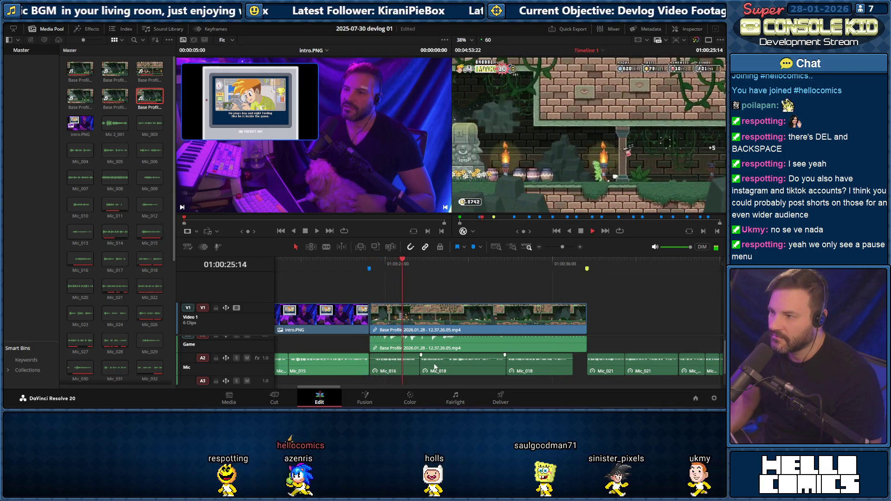
pyautogui.scroll(2, 327, 386)
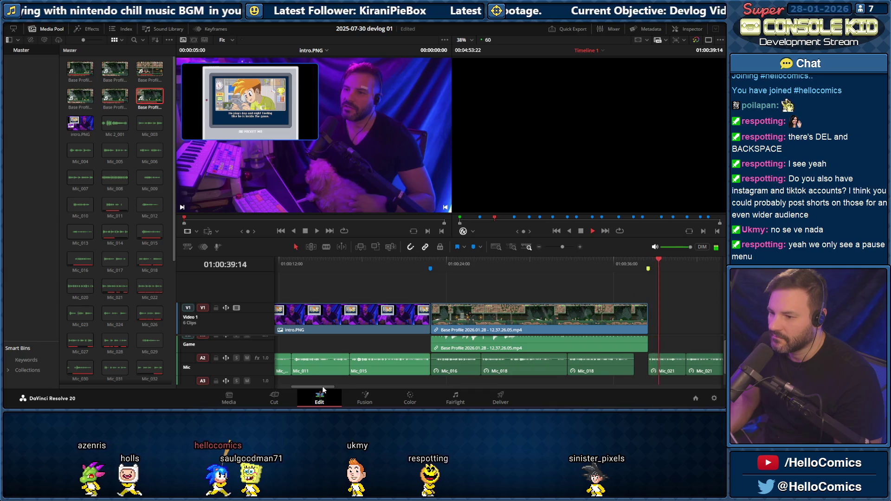
pyautogui.moveTo(323, 390); pyautogui.dragTo(326, 386)
pyautogui.press('space')
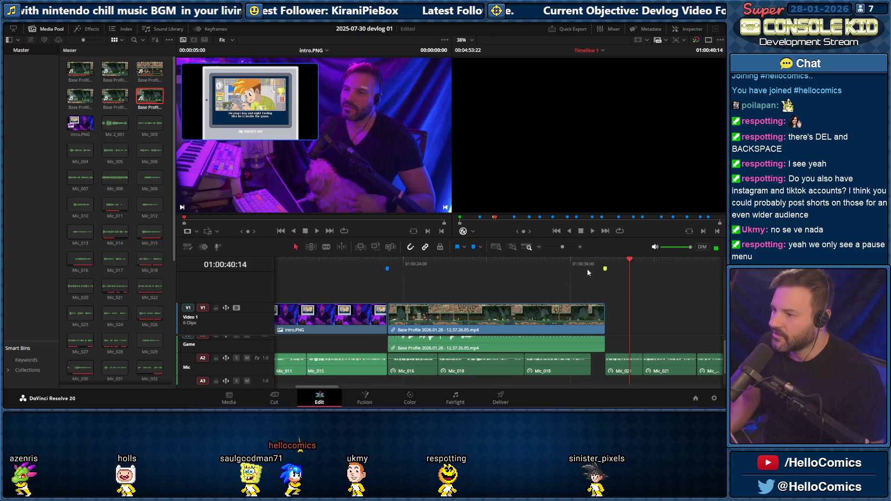
pyautogui.press('space')
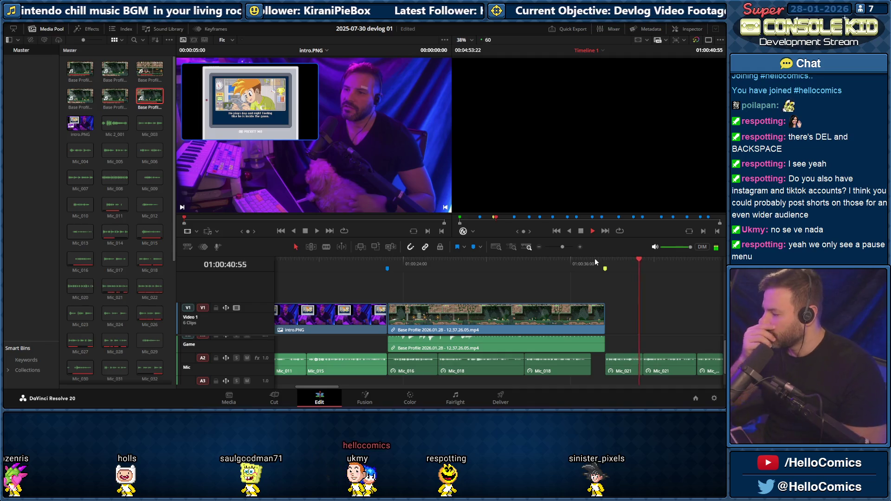
pyautogui.press('p')
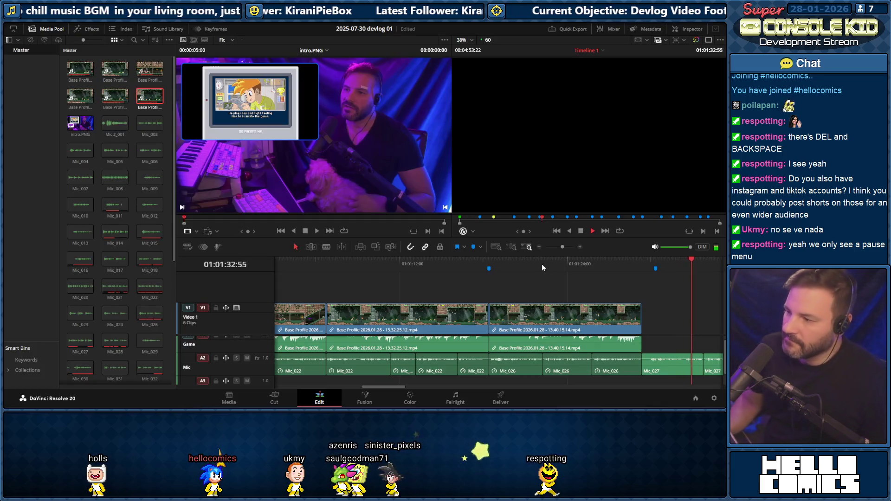
pyautogui.press('space')
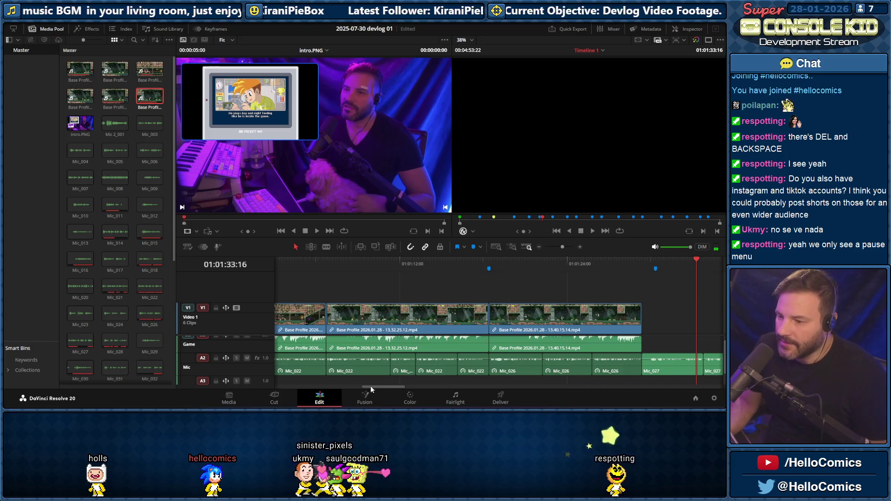
pyautogui.moveTo(370, 387); pyautogui.dragTo(399, 388)
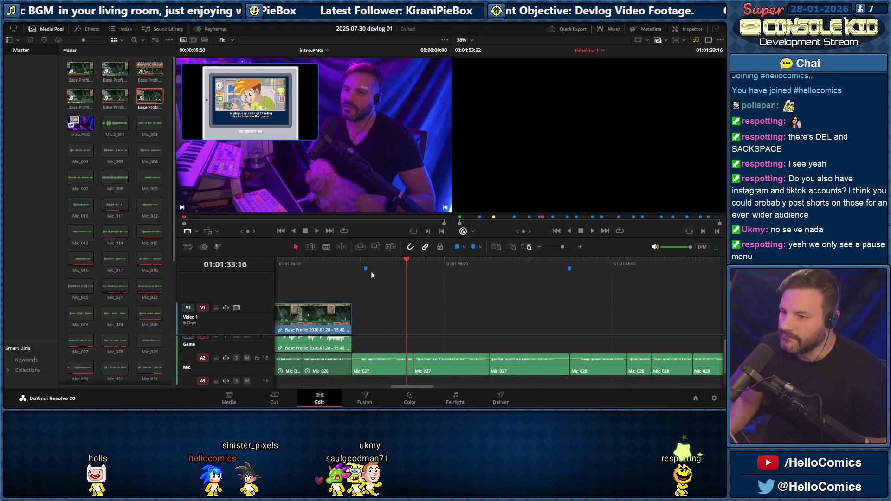
pyautogui.click(343, 265)
pyautogui.press('space')
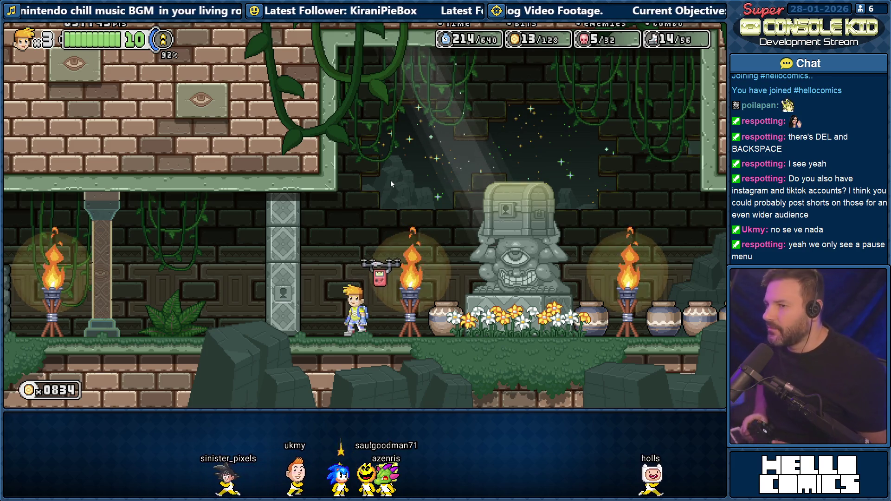
# Walk through the statue room, finish the chest dialogue, and jetpack up into the treasure chest
pyautogui.press('Left')
pyautogui.press('Right')
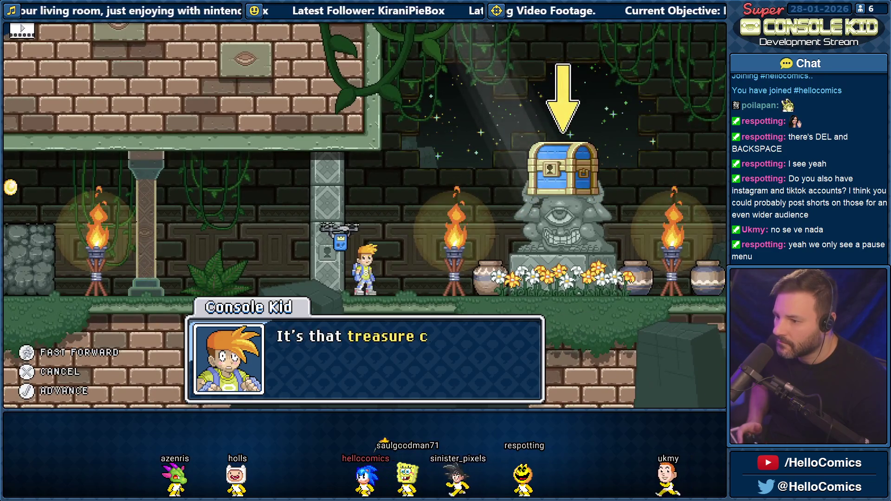
pyautogui.press('Return')
pyautogui.press('Right')
pyautogui.press('space')
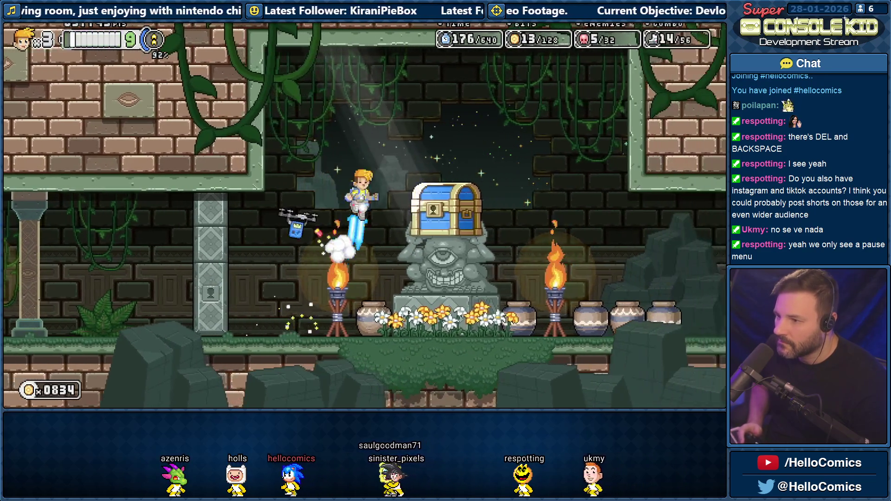
pyautogui.press('Right')
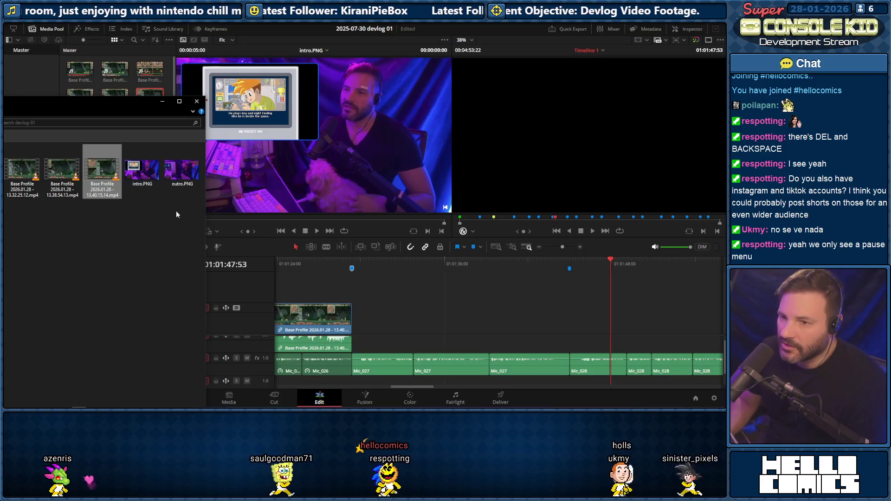
# Restore Explorer and cut the newest 13.47.28.15 recording from Base Profile
pyautogui.moveTo(79, 106); pyautogui.dragTo(403, 73)
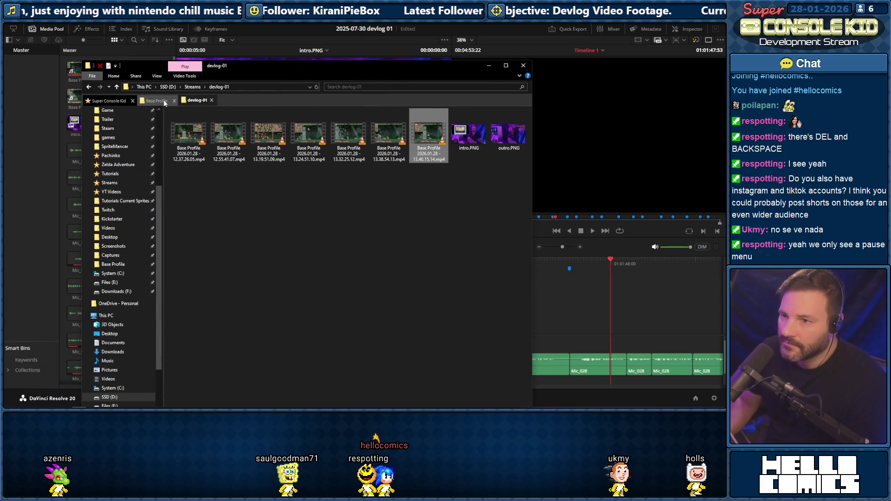
pyautogui.click(163, 102)
pyautogui.scroll(-2, 380, 291)
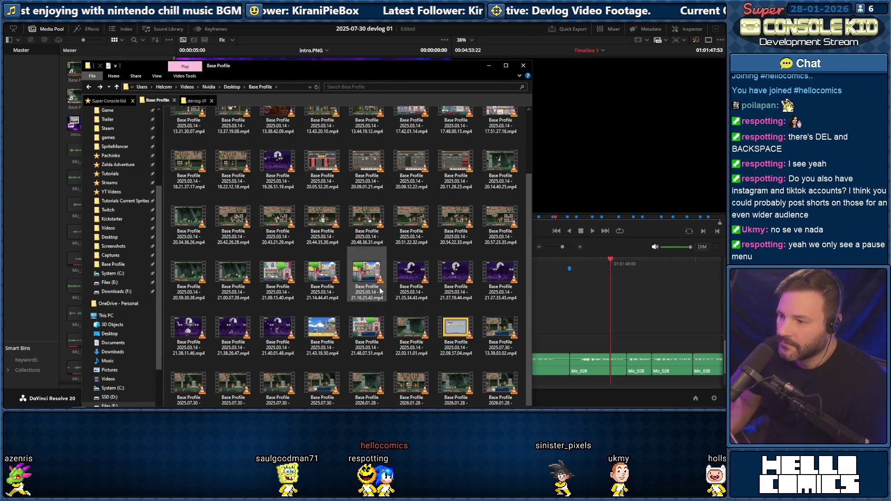
pyautogui.rightClick(502, 383)
pyautogui.click(411, 328)
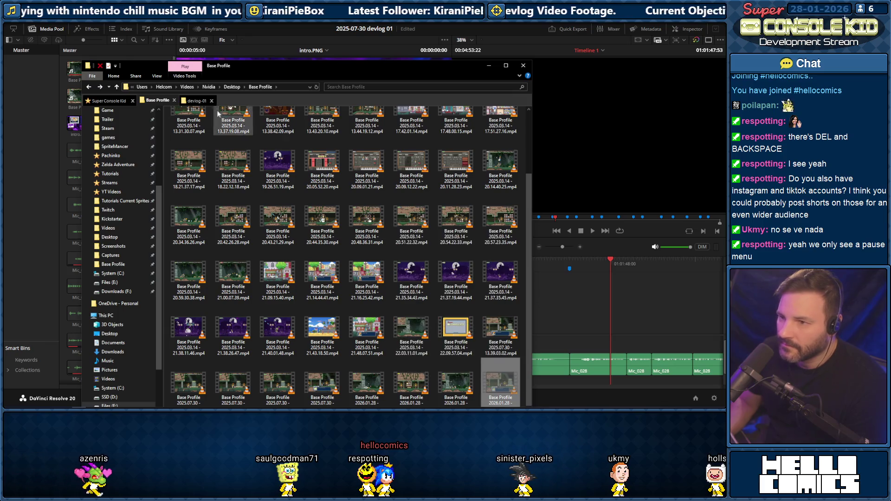
# Paste it into devlog-01, move Explorer aside, and drag the recording onto the Resolve timeline
pyautogui.click(198, 102)
pyautogui.rightClick(282, 198)
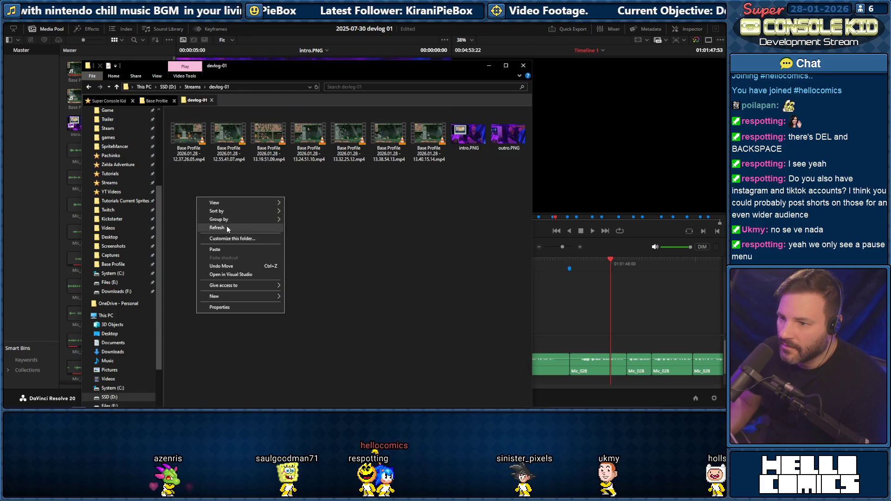
pyautogui.click(218, 249)
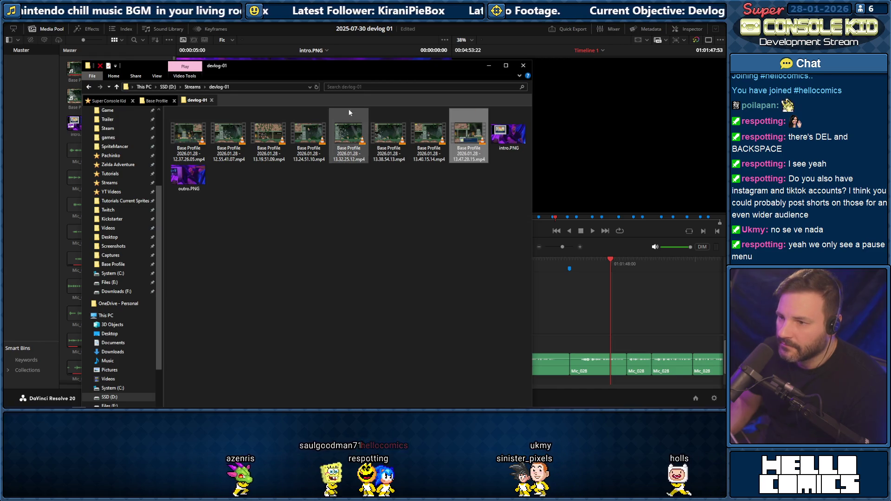
pyautogui.moveTo(330, 75); pyautogui.dragTo(34, 120)
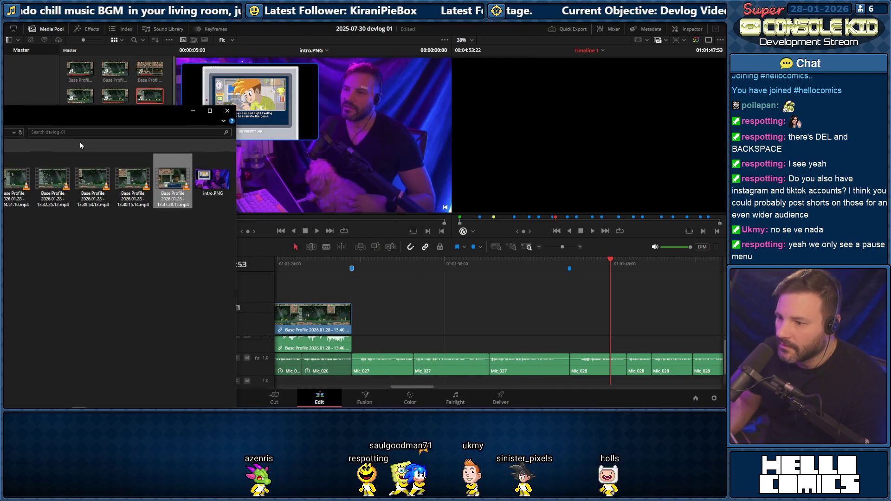
pyautogui.moveTo(177, 180); pyautogui.dragTo(385, 323)
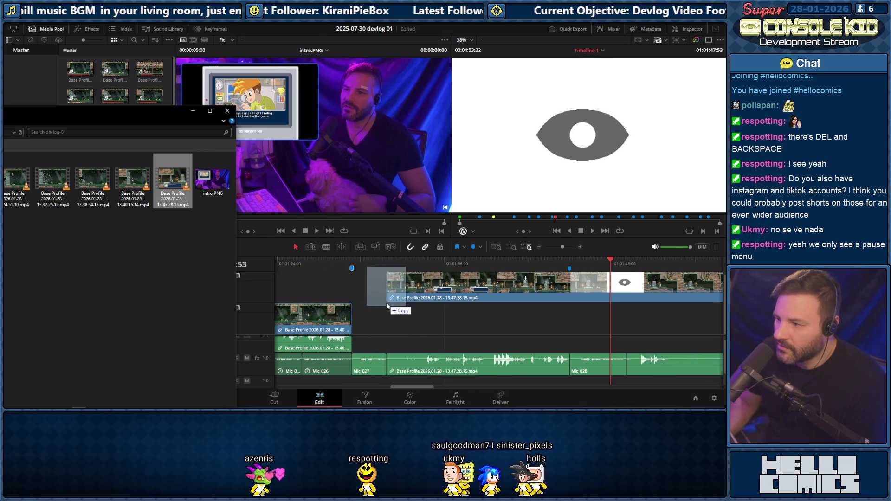
# Drop the new treasure-chest mp4 onto V1, trim its head and butt it against the previous gameplay clip
pyautogui.moveTo(386, 324); pyautogui.dragTo(355, 316)
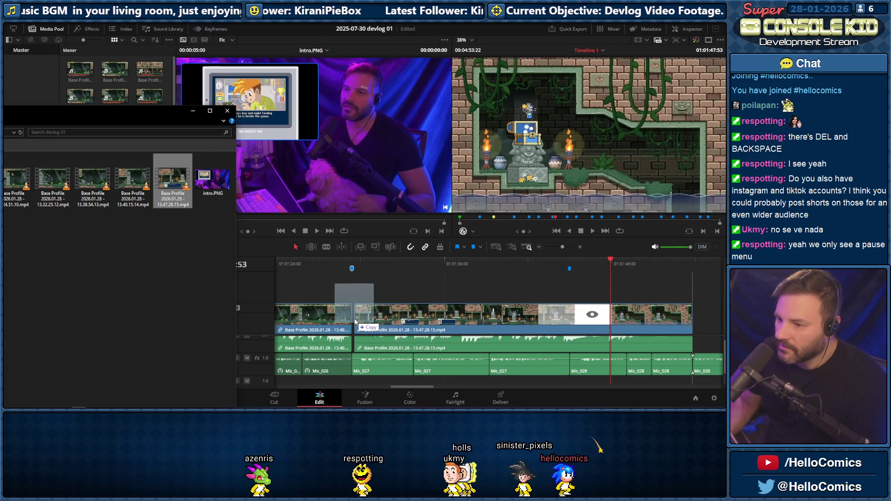
pyautogui.click(361, 264)
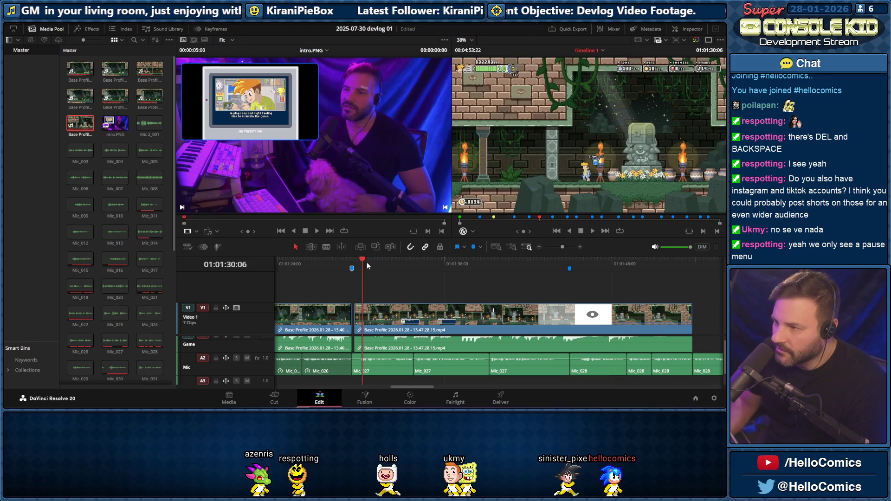
pyautogui.moveTo(370, 262); pyautogui.dragTo(375, 264)
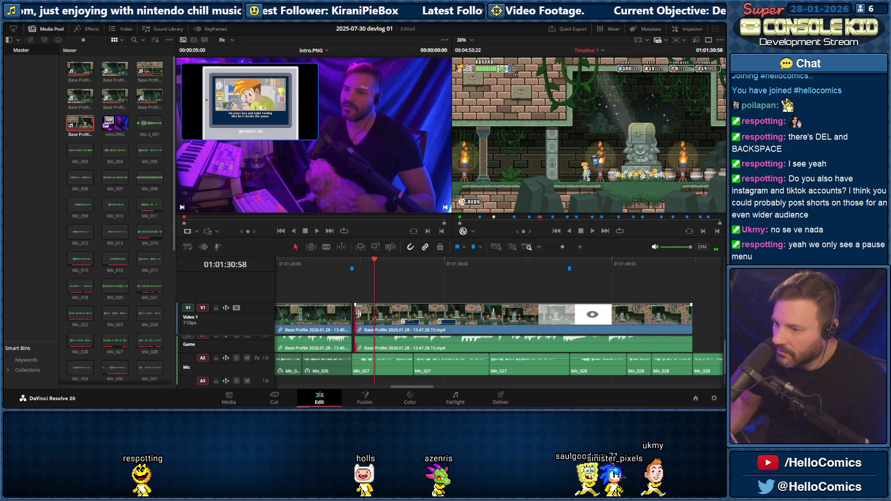
pyautogui.moveTo(357, 313); pyautogui.dragTo(375, 315)
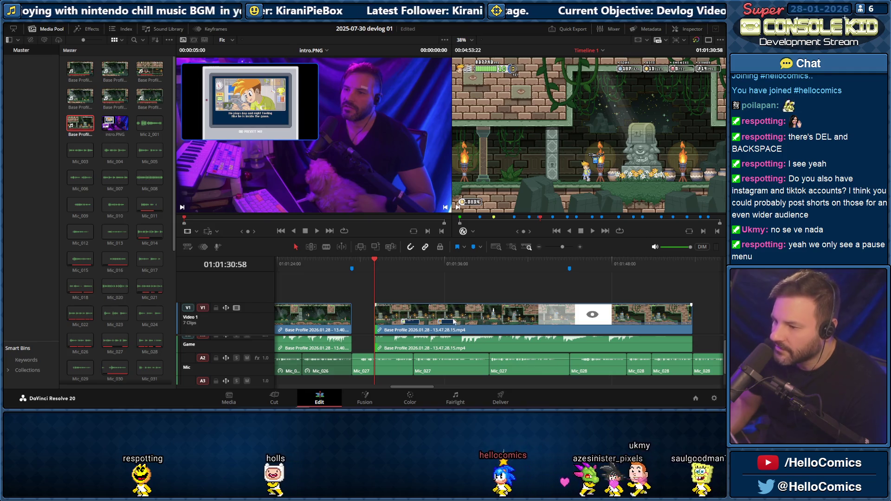
pyautogui.moveTo(452, 322); pyautogui.dragTo(430, 320)
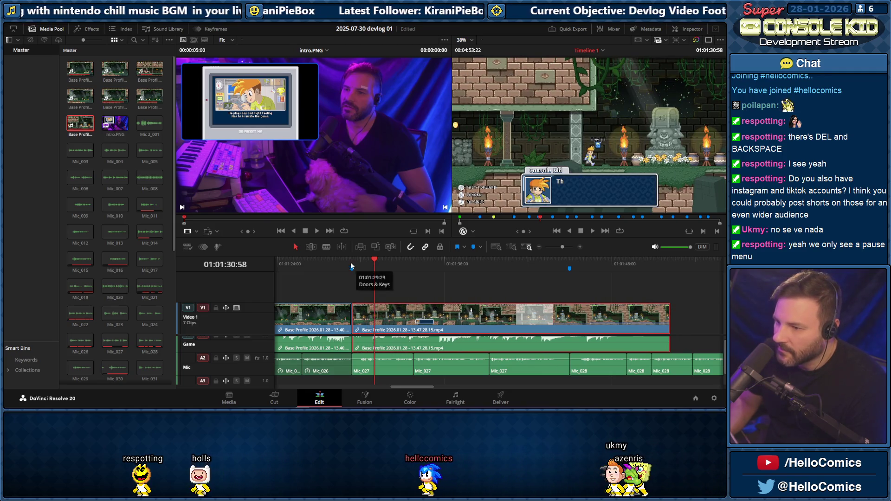
# Play through the join and the end of the new clip to check it
pyautogui.click(350, 262)
pyautogui.press('space')
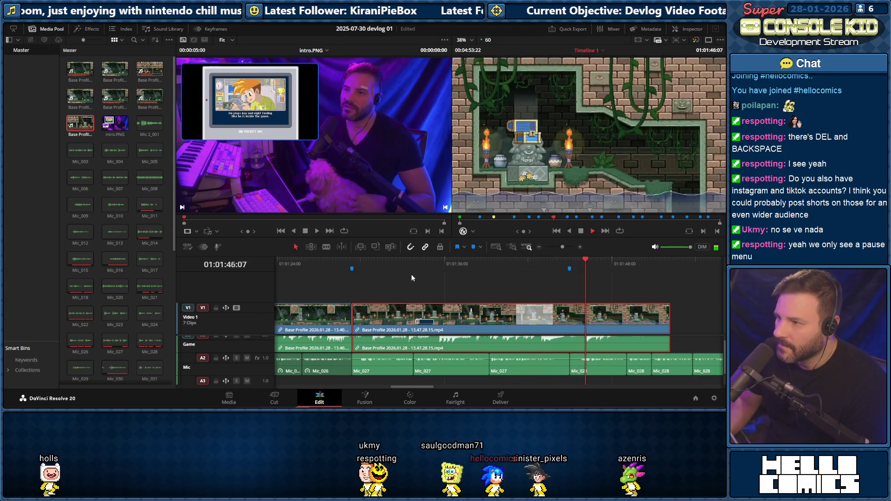
pyautogui.press('space')
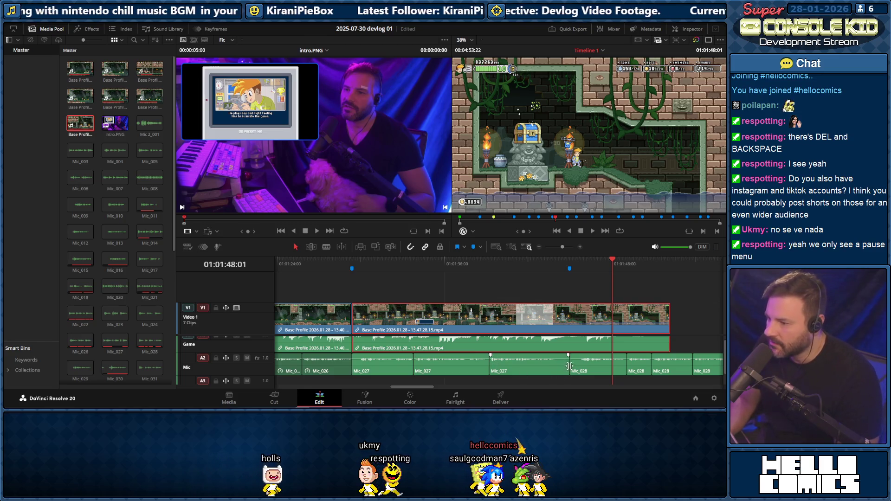
pyautogui.press('space')
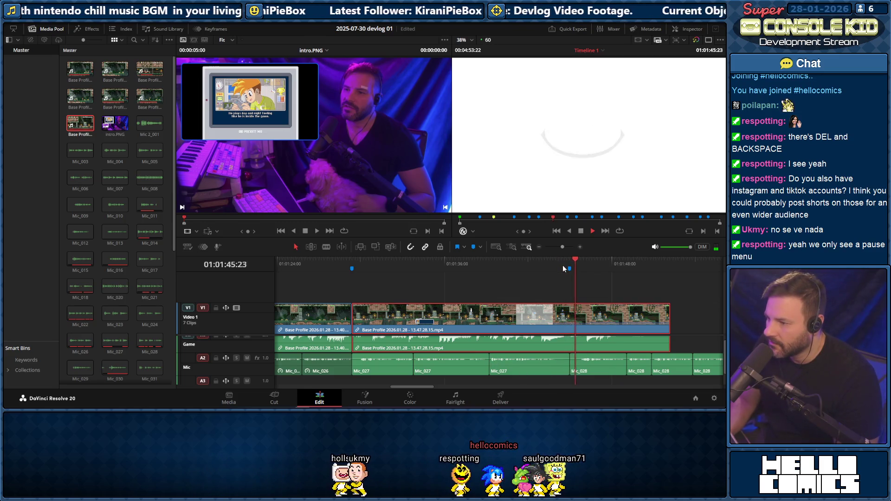
pyautogui.press('space')
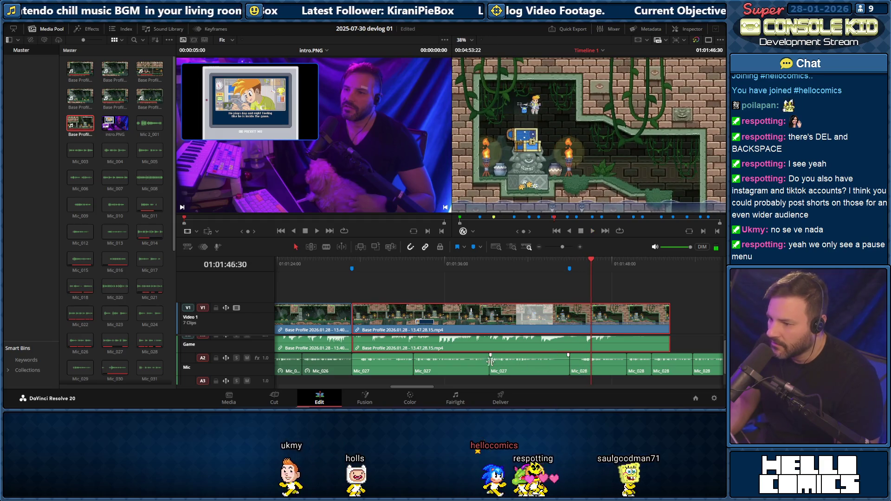
# Change the selected Mic_027 voice clips' speed to 150% with Change Clip Speed
pyautogui.keyDown('ctrl'); pyautogui.click(452, 363); pyautogui.keyUp('ctrl')
pyautogui.keyDown('ctrl'); pyautogui.click(515, 368); pyautogui.keyUp('ctrl')
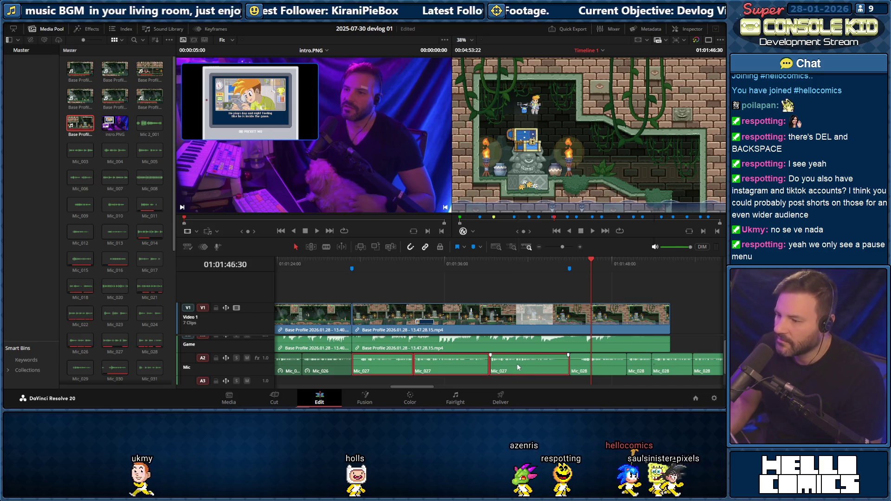
pyautogui.rightClick(518, 367)
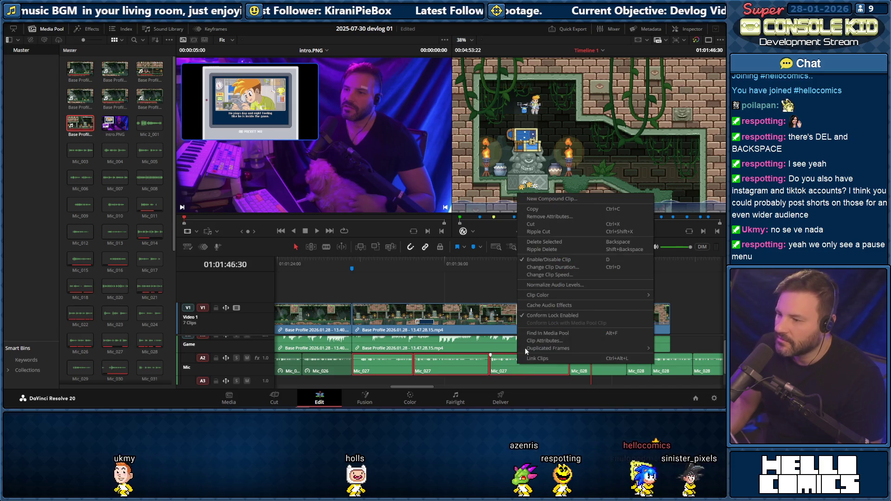
pyautogui.click(552, 275)
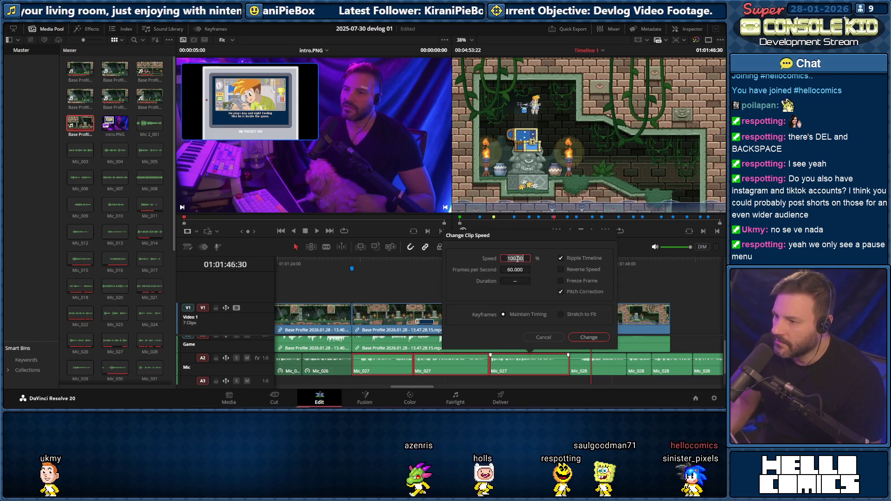
pyautogui.press('Return')
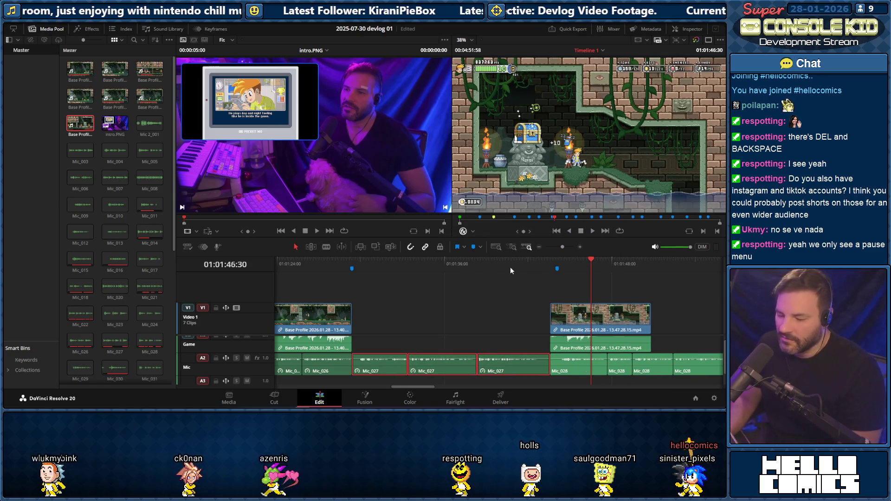
# Move the long V1 gameplay clip later to open a gap after the voice clips
pyautogui.click(461, 266)
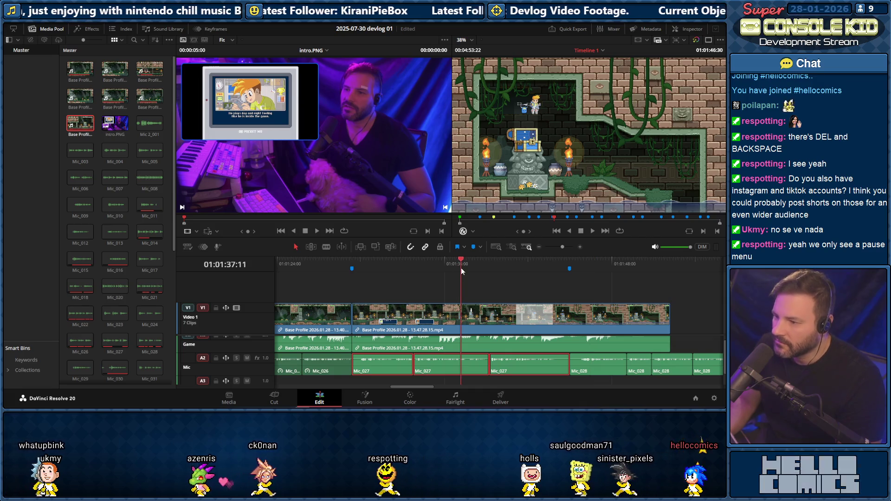
pyautogui.click(419, 318)
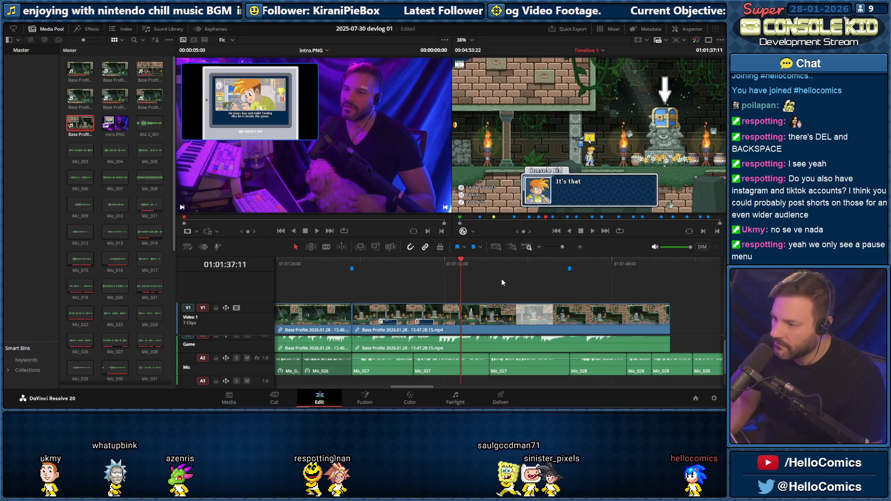
pyautogui.moveTo(419, 317)
pyautogui.mouseDown()
pyautogui.moveTo(665, 305)
pyautogui.moveTo(651, 307)
pyautogui.mouseUp()
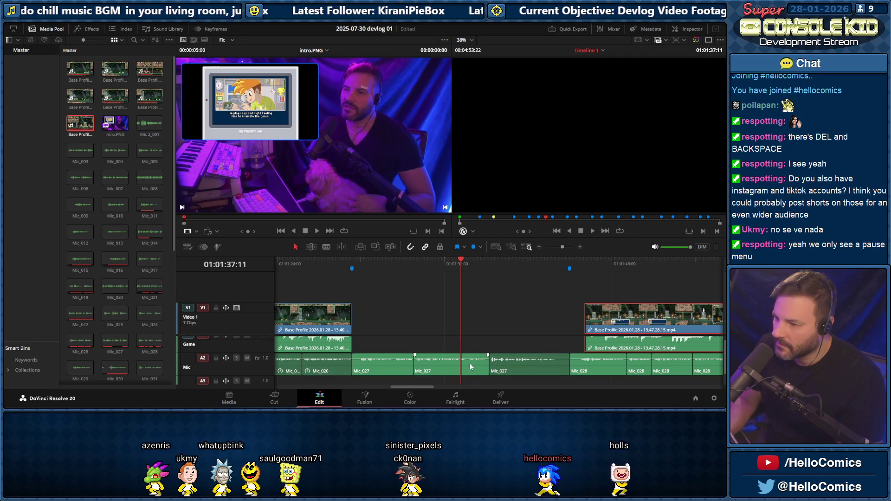
# Retime the three Mic_027 clips again to 110% and slide the gameplay clip back against the first clip
pyautogui.click(394, 364)
pyautogui.keyDown('shift'); pyautogui.click(523, 366); pyautogui.keyUp('shift')
pyautogui.rightClick(521, 365)
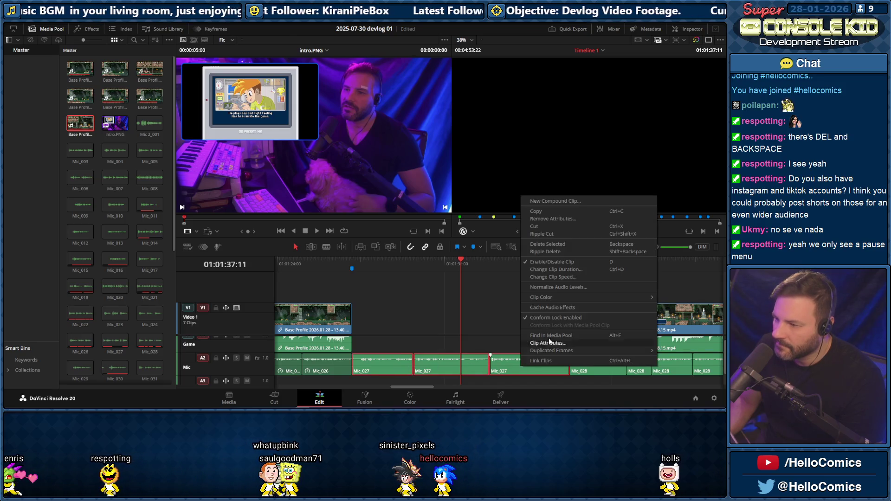
pyautogui.click(558, 277)
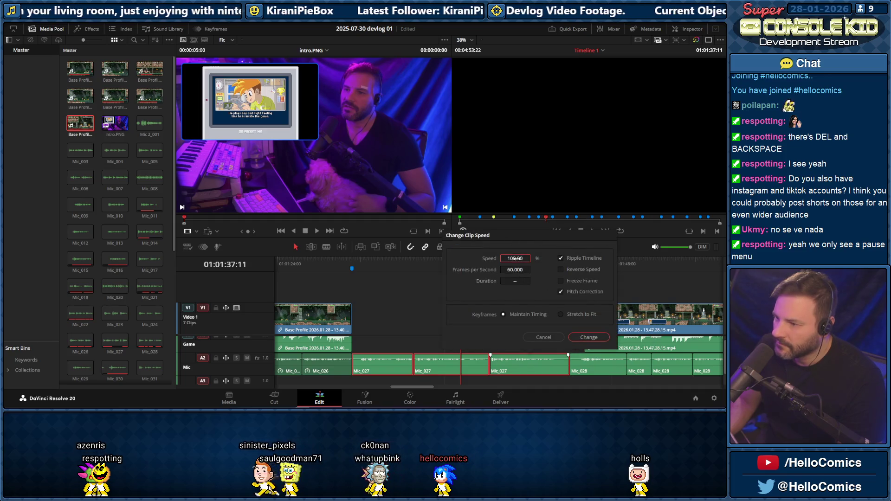
pyautogui.write('150')
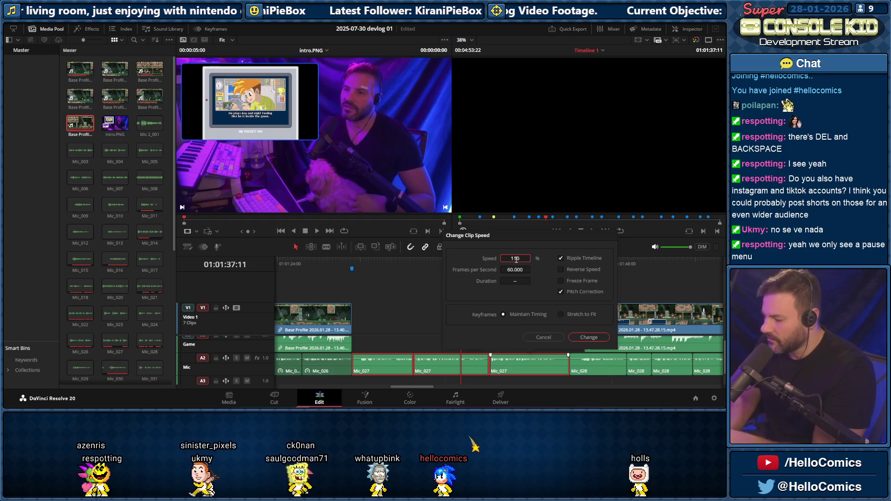
pyautogui.press('Return')
pyautogui.moveTo(573, 322); pyautogui.dragTo(353, 321)
pyautogui.click(348, 265)
# Shift the cut between the V1 gameplay clips, lengthening the first clip's end and moving the second later
pyautogui.press('space')
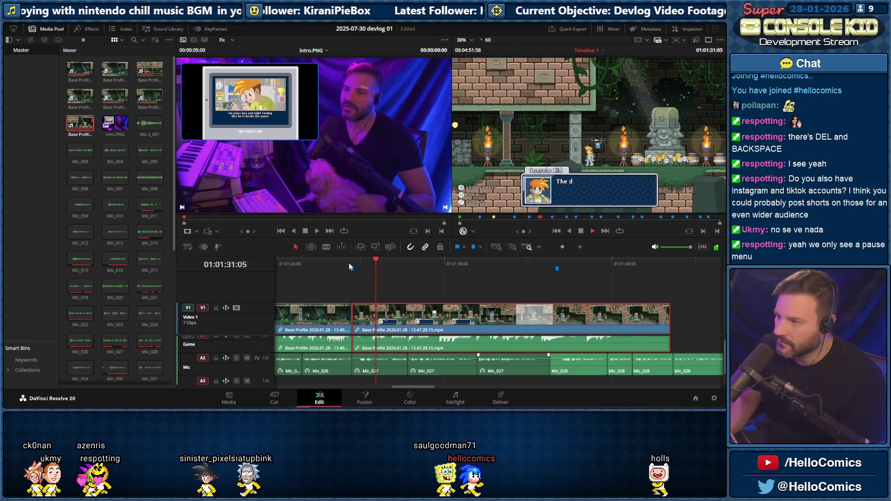
pyautogui.press('space')
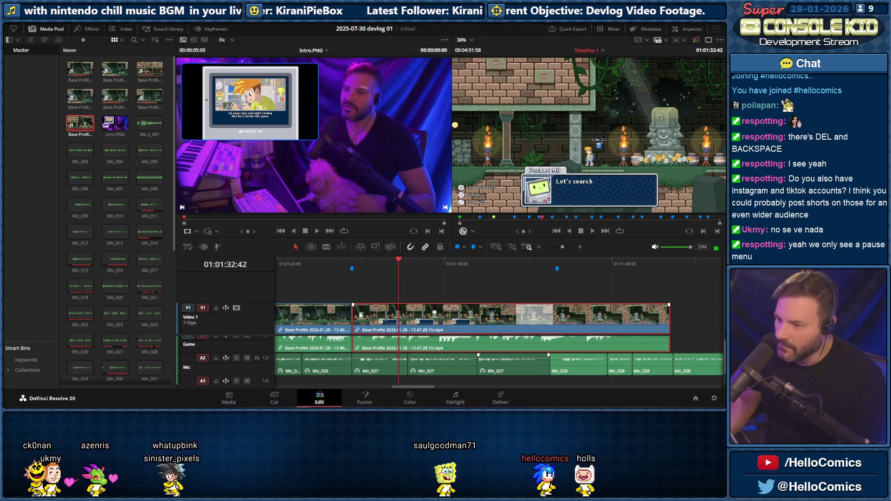
pyautogui.moveTo(354, 316); pyautogui.dragTo(378, 320)
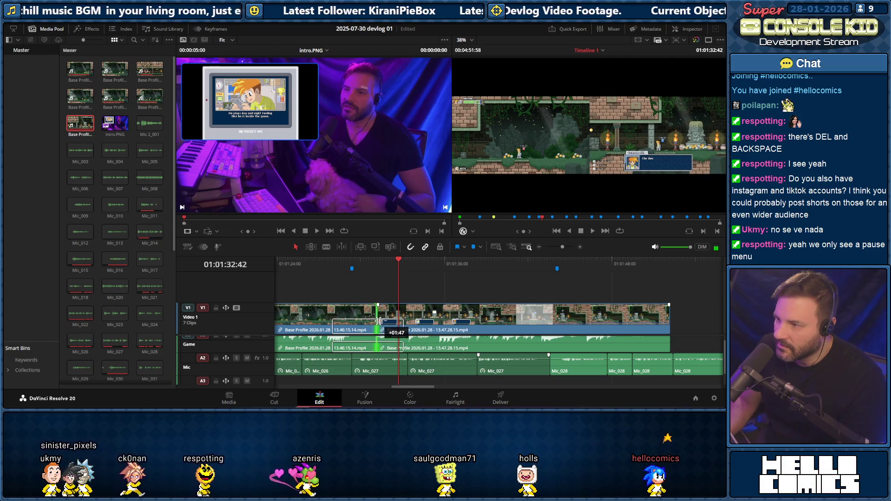
pyautogui.moveTo(375, 322); pyautogui.dragTo(377, 321)
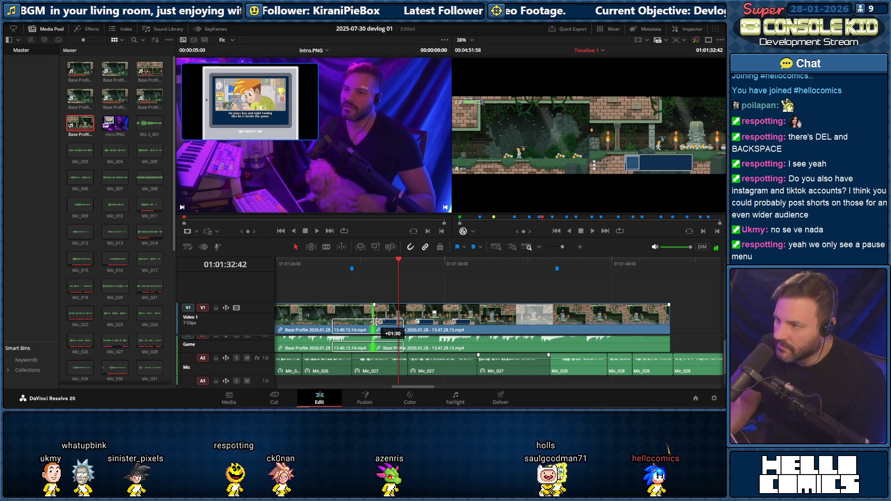
pyautogui.moveTo(375, 322); pyautogui.dragTo(376, 320)
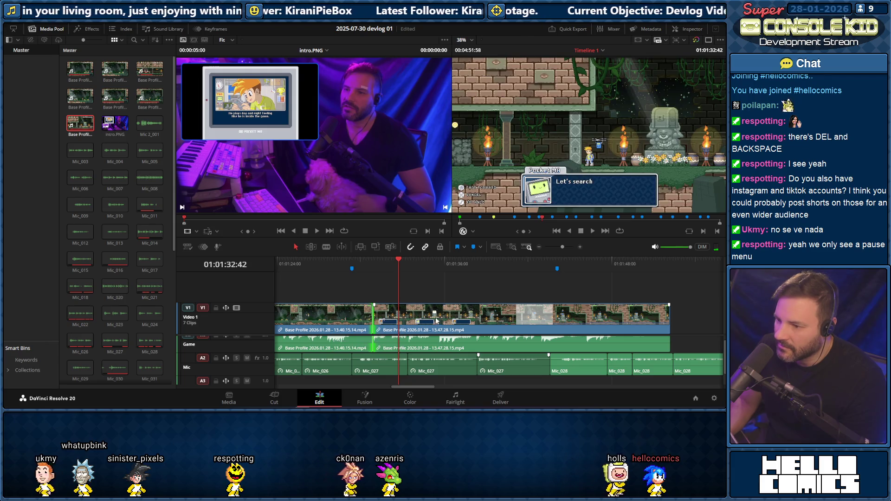
pyautogui.moveTo(432, 319); pyautogui.dragTo(454, 316)
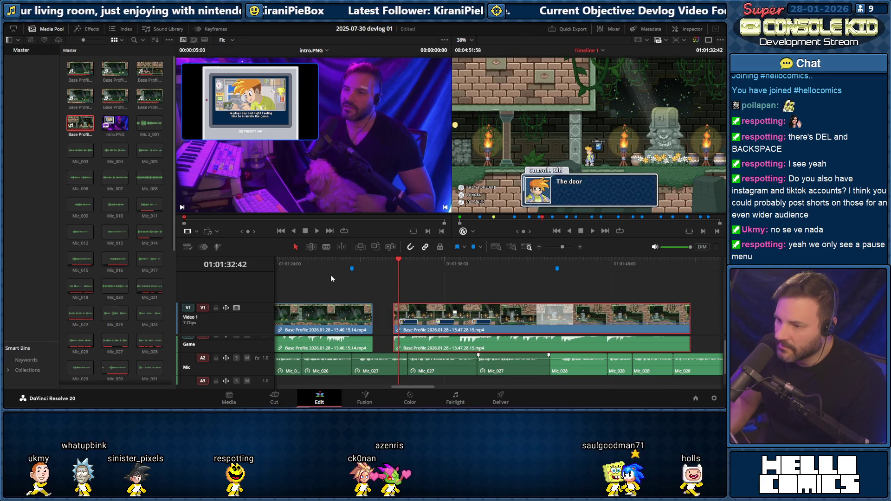
# Shorten the first clip's ending, pull the second clip back to it and play across the join
pyautogui.click(334, 266)
pyautogui.press('space')
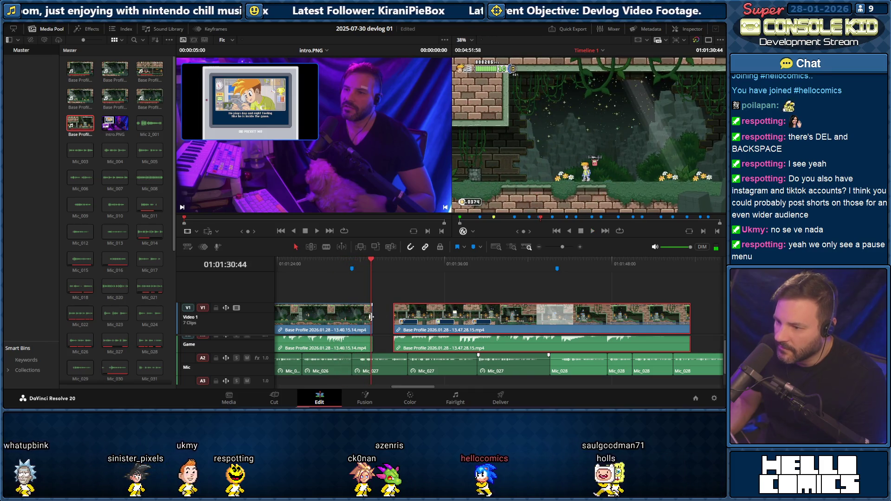
pyautogui.moveTo(371, 316); pyautogui.dragTo(352, 317)
pyautogui.click(337, 269)
pyautogui.press('space')
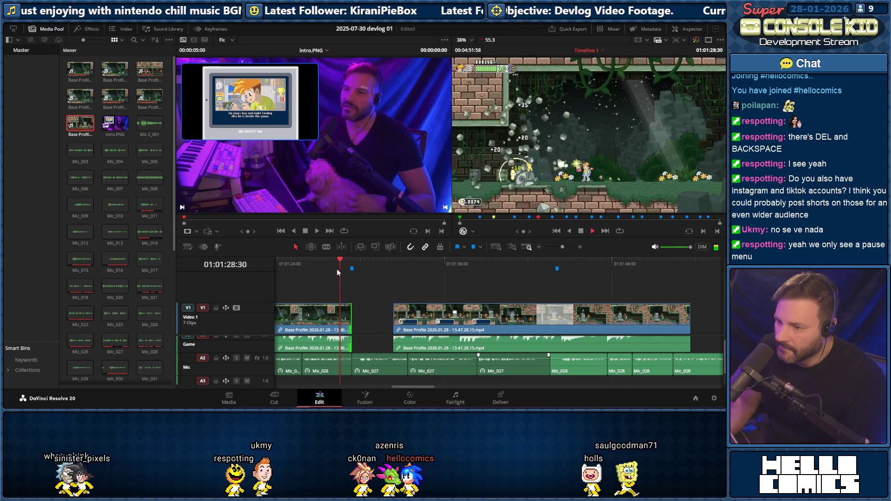
pyautogui.moveTo(427, 318); pyautogui.dragTo(385, 317)
pyautogui.click(337, 265)
pyautogui.press('space')
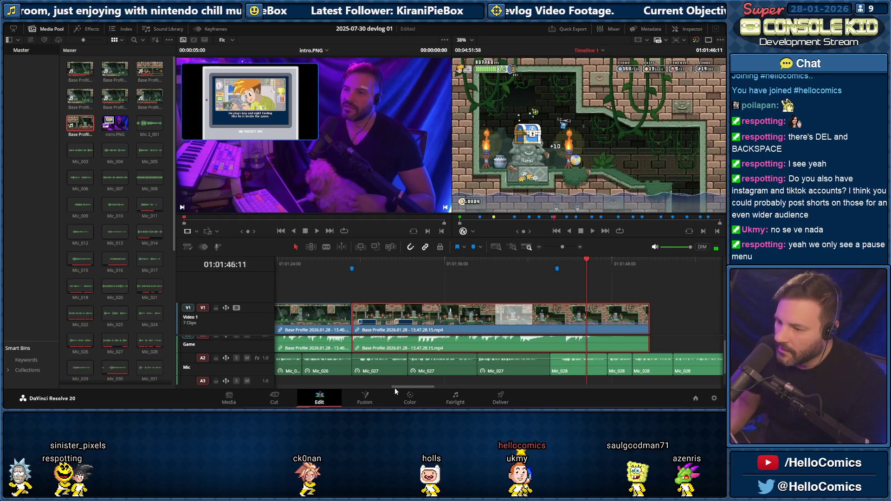
pyautogui.moveTo(395, 388); pyautogui.dragTo(407, 387)
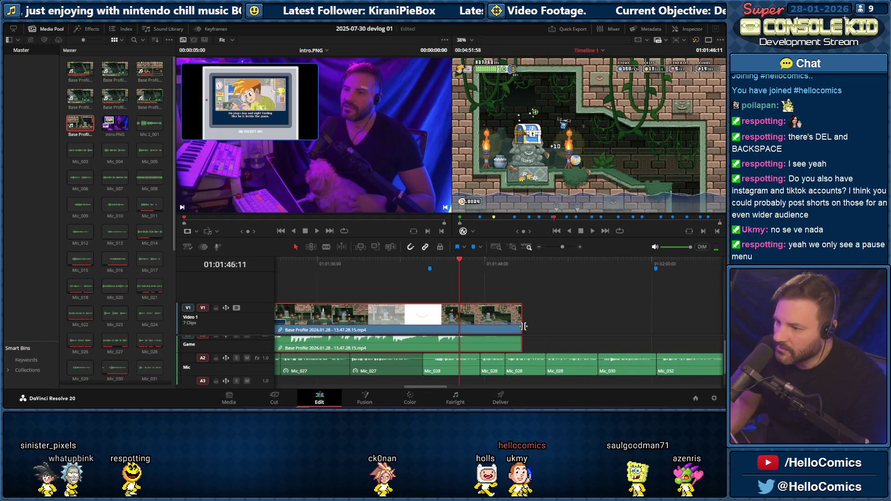
# Trim the later gameplay clip's end back and move the Water Shader marker to the playhead
pyautogui.moveTo(524, 325); pyautogui.dragTo(515, 325)
pyautogui.moveTo(489, 326)
pyautogui.mouseDown()
pyautogui.moveTo(430, 326)
pyautogui.moveTo(459, 333)
pyautogui.mouseUp()
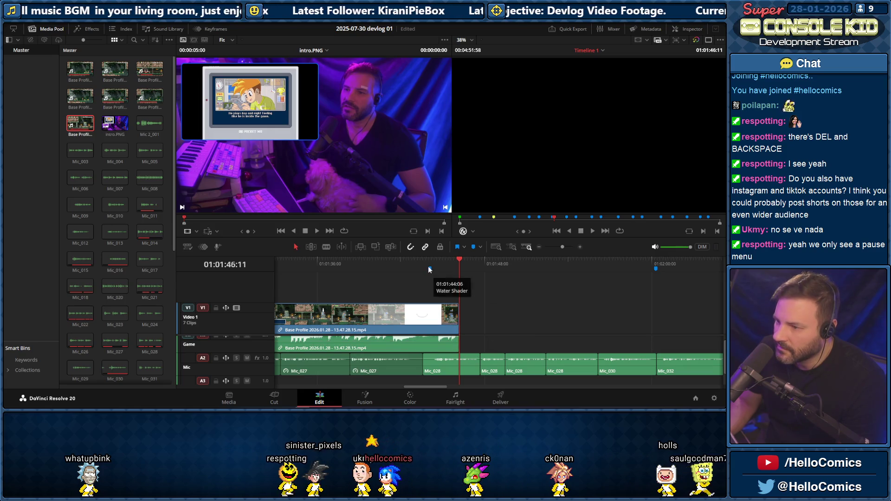
pyautogui.moveTo(429, 270); pyautogui.dragTo(460, 273)
pyautogui.moveTo(474, 347)
pyautogui.mouseDown()
pyautogui.moveTo(585, 372)
pyautogui.moveTo(637, 365)
pyautogui.mouseUp()
pyautogui.click(543, 325)
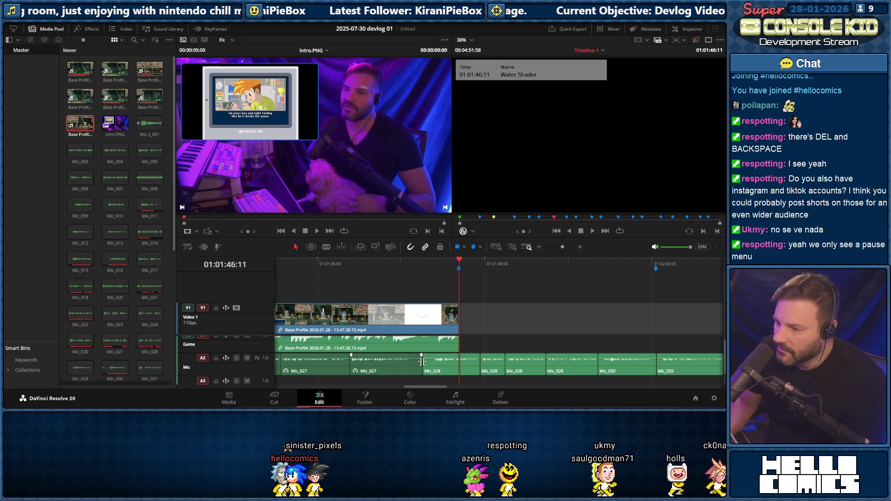
# Park the playhead just before the clip's end and bring up the Edit menu
pyautogui.click(420, 361)
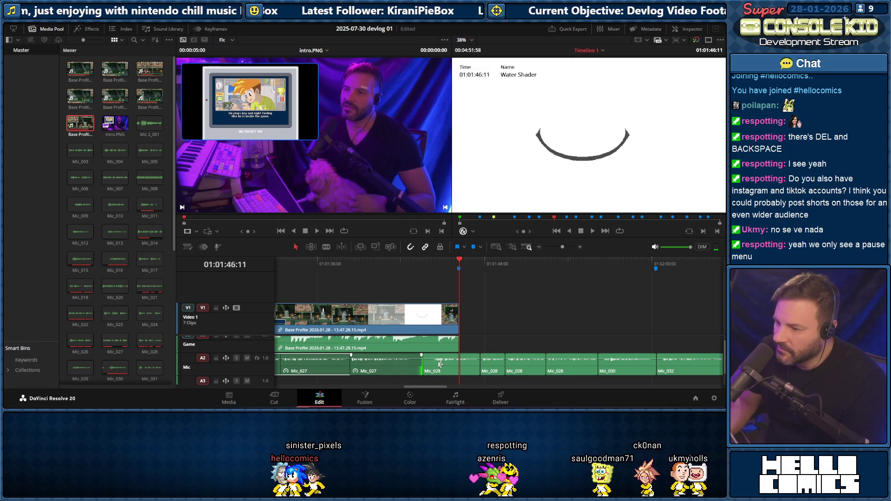
pyautogui.click(423, 263)
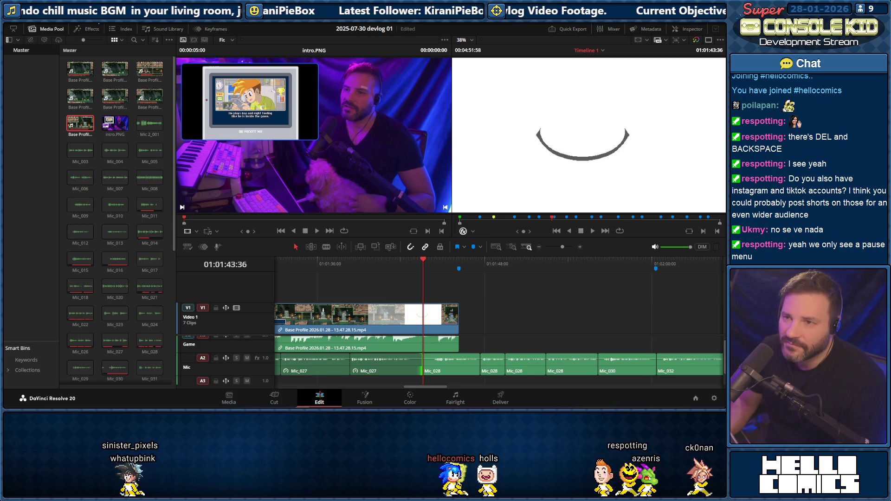
pyautogui.click(80, 16)
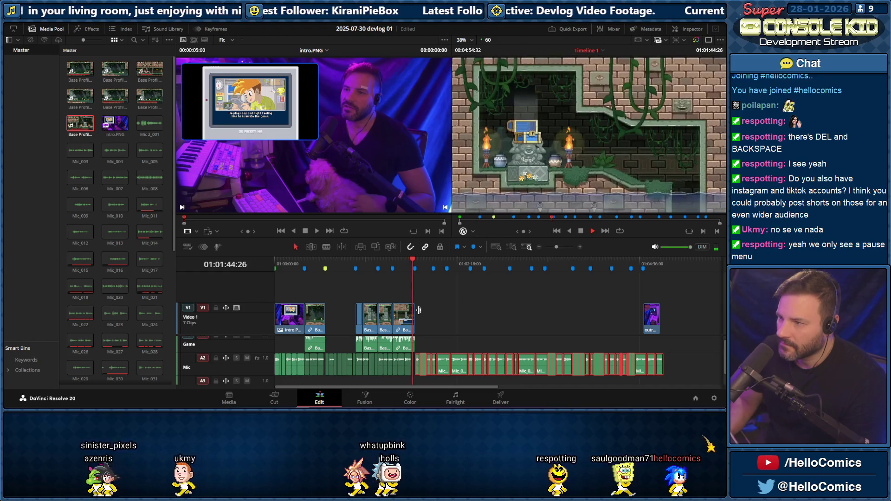
pyautogui.press('space')
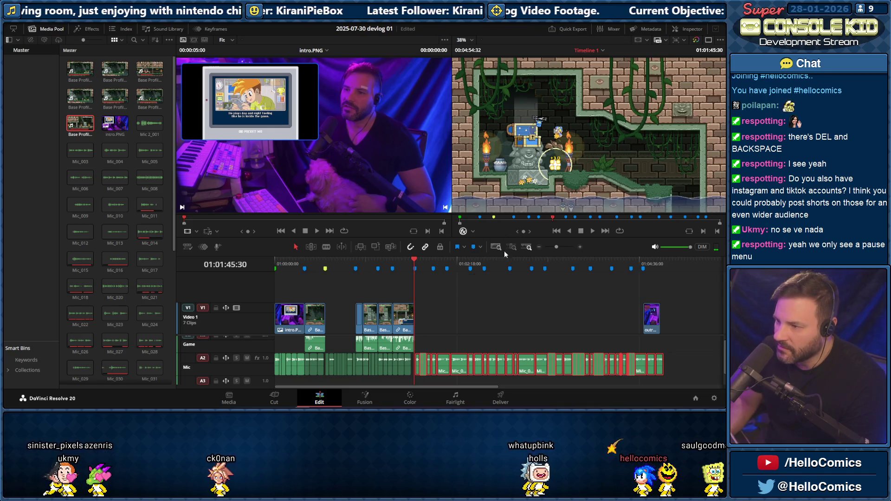
pyautogui.moveTo(555, 246); pyautogui.dragTo(560, 247)
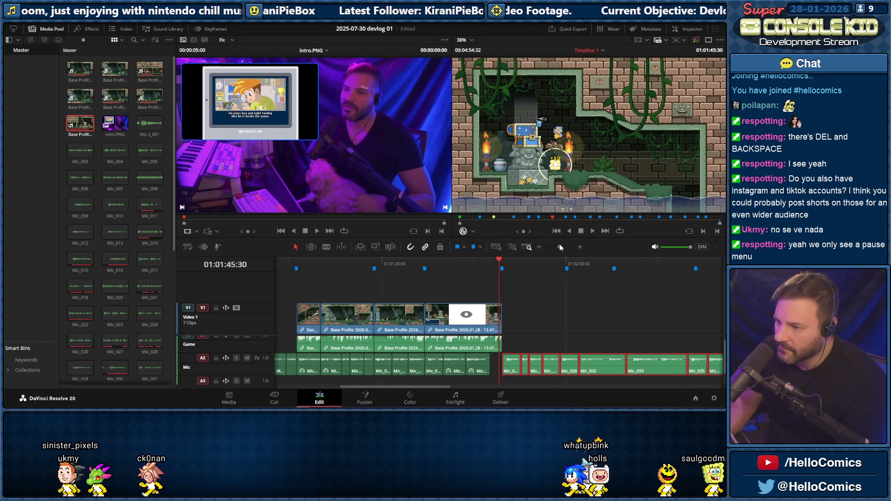
pyautogui.click(479, 264)
pyautogui.press('space')
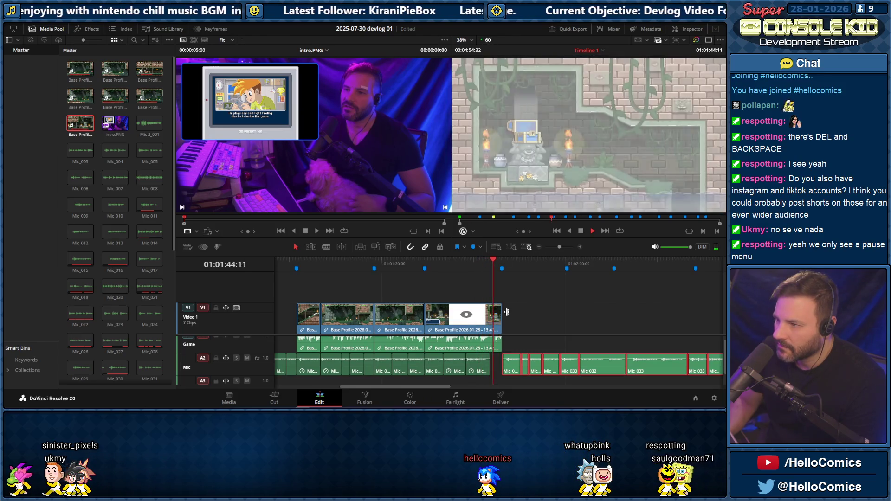
pyautogui.press('space')
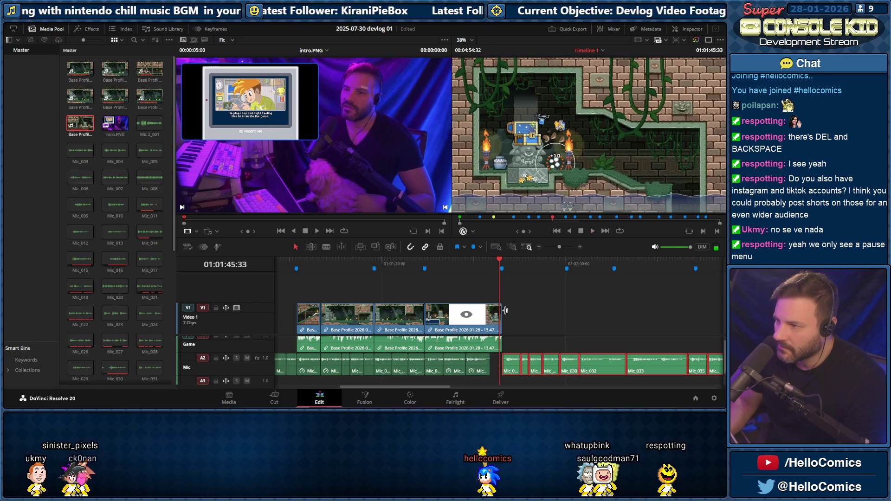
pyautogui.moveTo(502, 318); pyautogui.dragTo(496, 318)
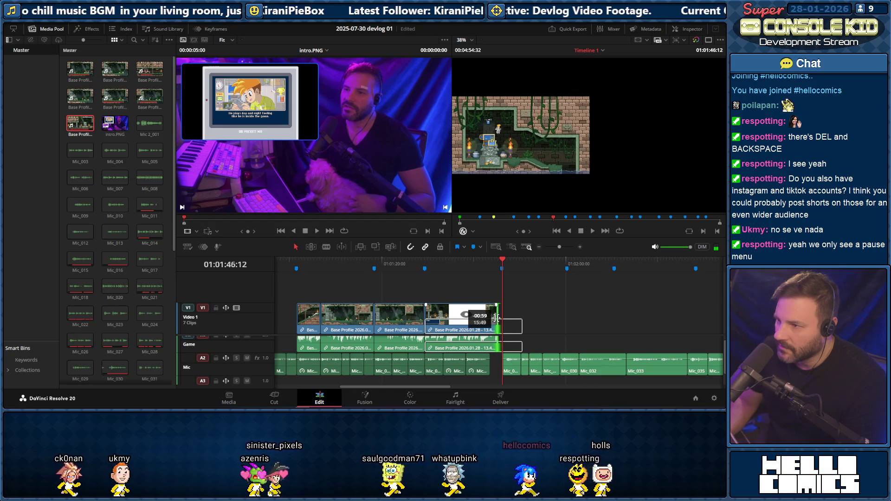
pyautogui.moveTo(496, 318); pyautogui.dragTo(498, 318)
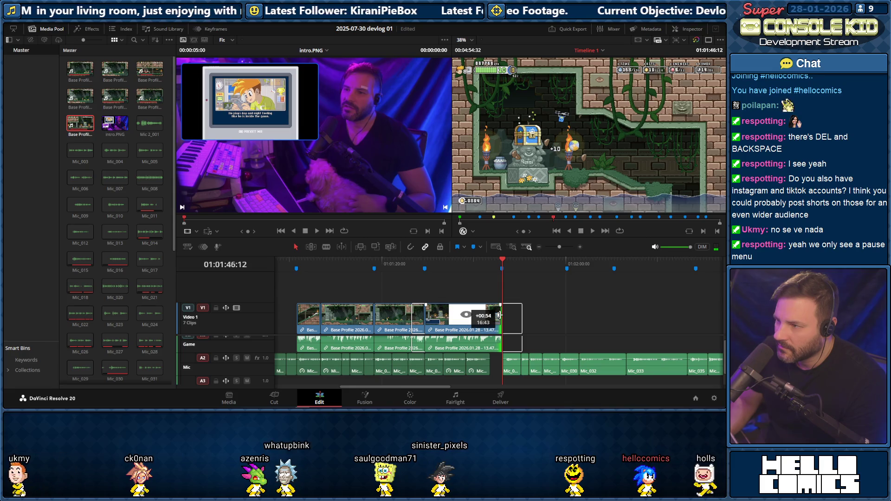
pyautogui.moveTo(498, 316); pyautogui.dragTo(499, 316)
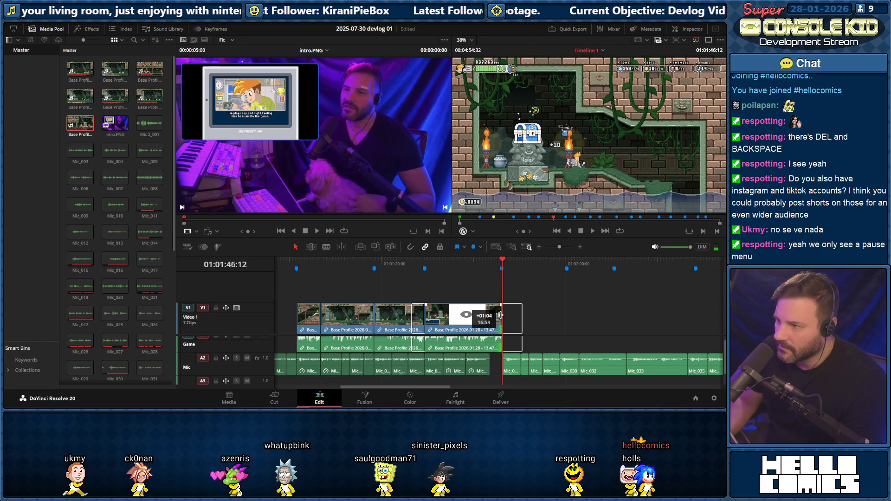
pyautogui.moveTo(499, 316); pyautogui.dragTo(500, 316)
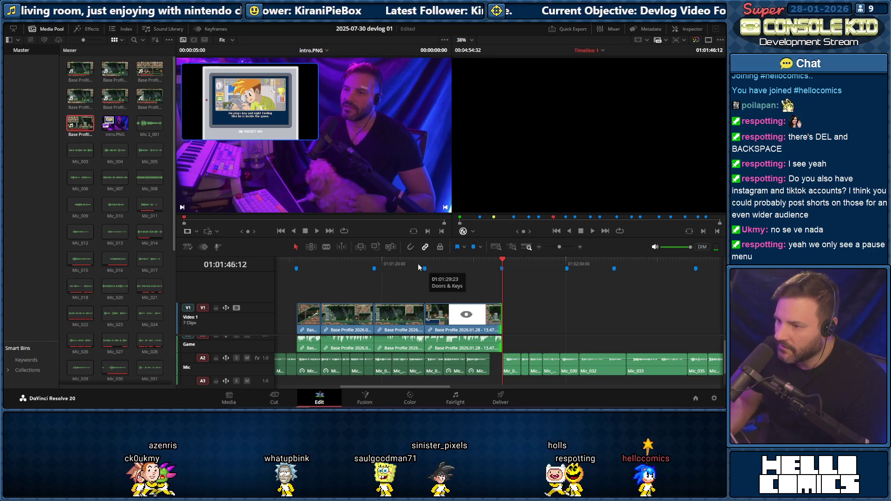
pyautogui.press('space')
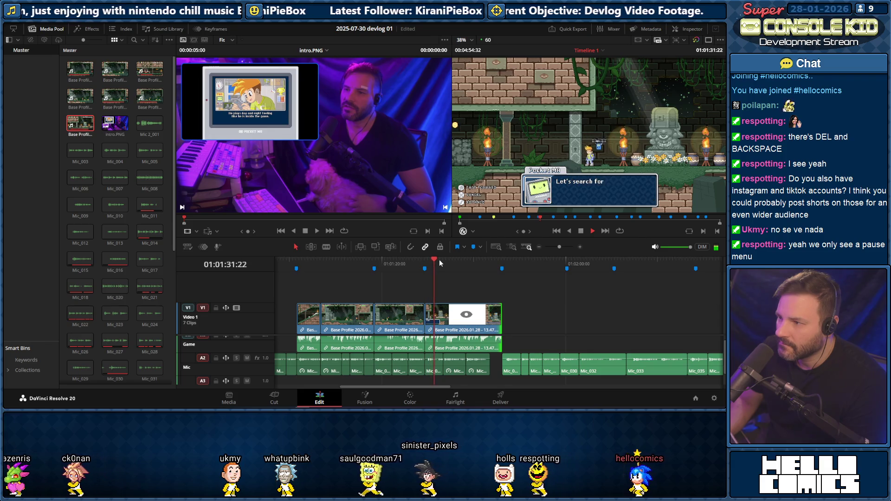
pyautogui.press('space')
pyautogui.moveTo(425, 319); pyautogui.dragTo(433, 320)
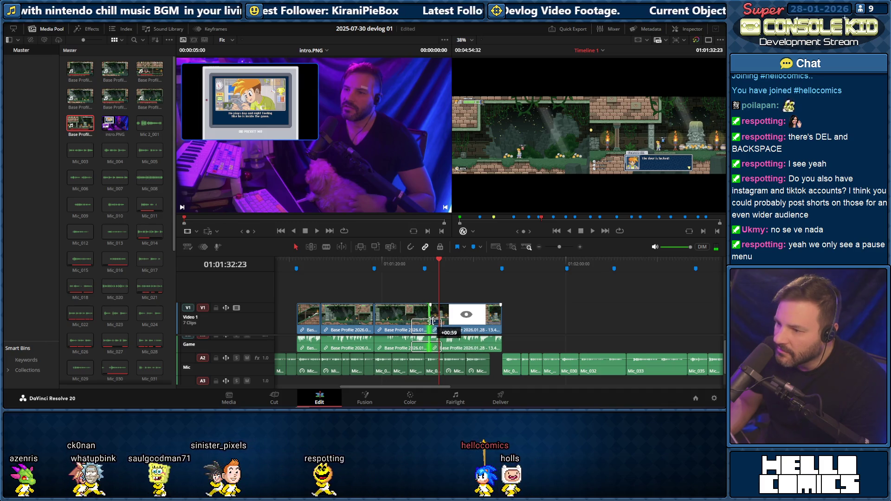
pyautogui.moveTo(434, 320); pyautogui.dragTo(434, 319)
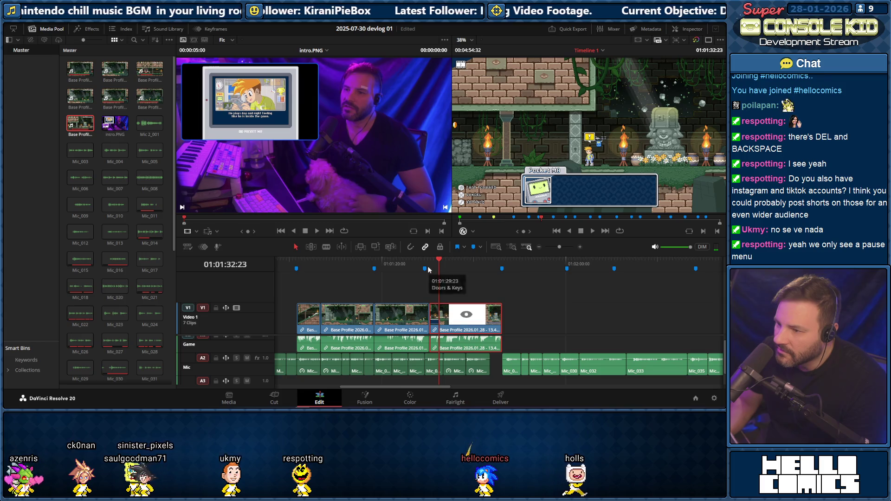
pyautogui.moveTo(430, 265); pyautogui.dragTo(424, 264)
pyautogui.press('space')
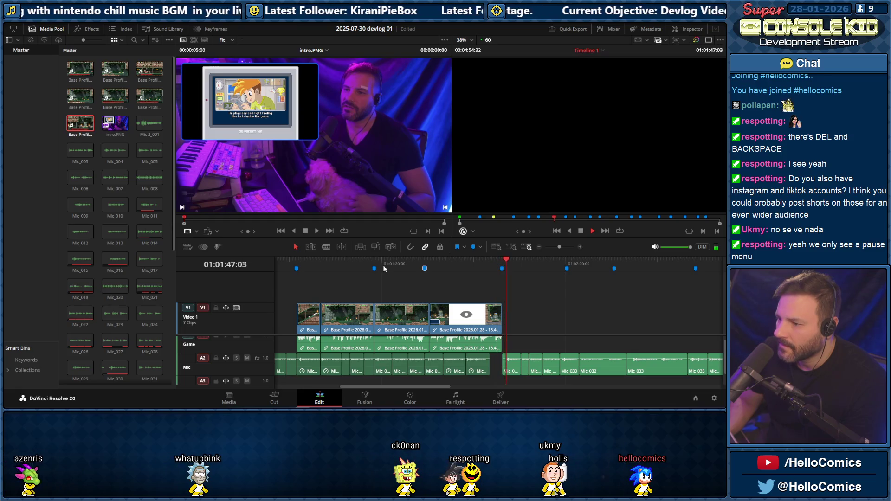
# Rewatch the section leading up to the eye-graphic ending
pyautogui.click(474, 266)
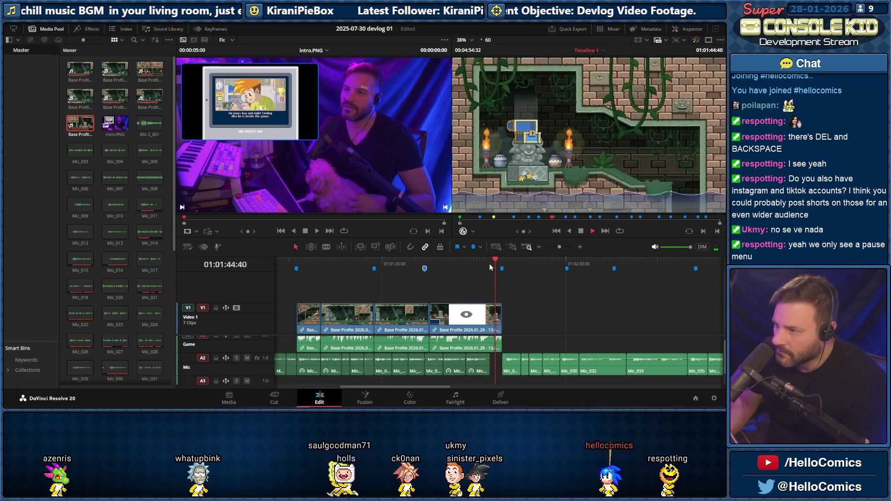
pyautogui.press('space')
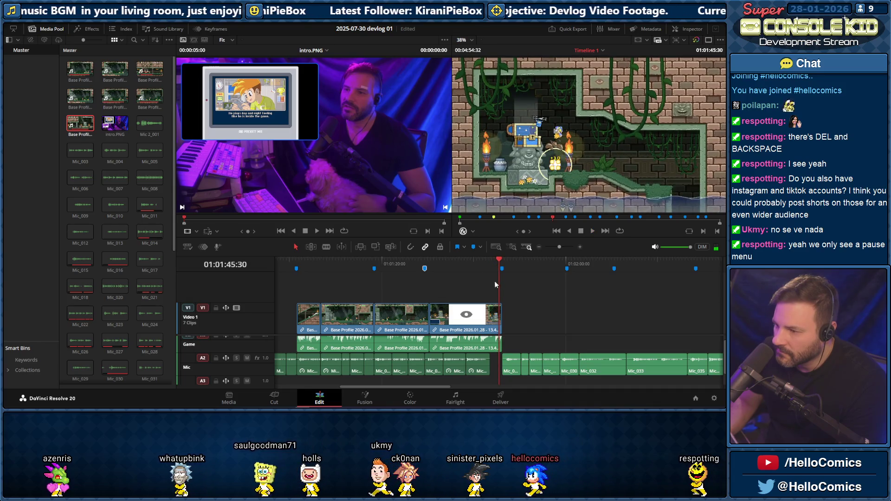
pyautogui.click(419, 264)
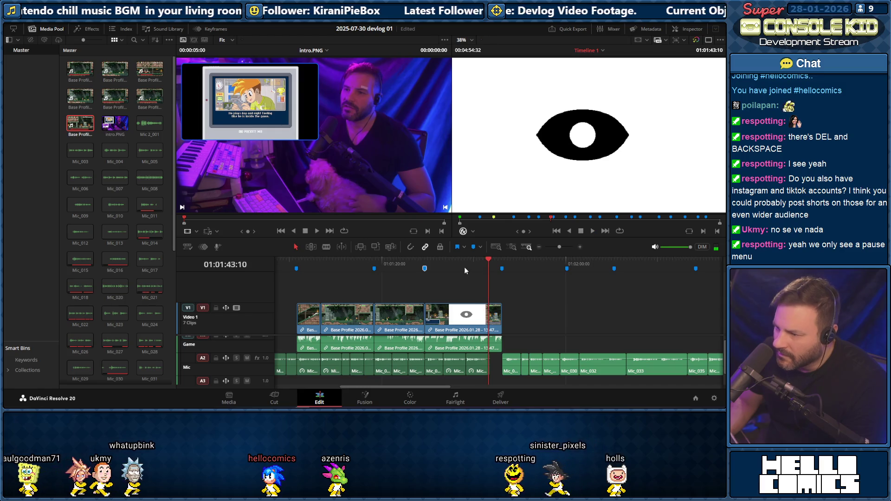
pyautogui.click(473, 265)
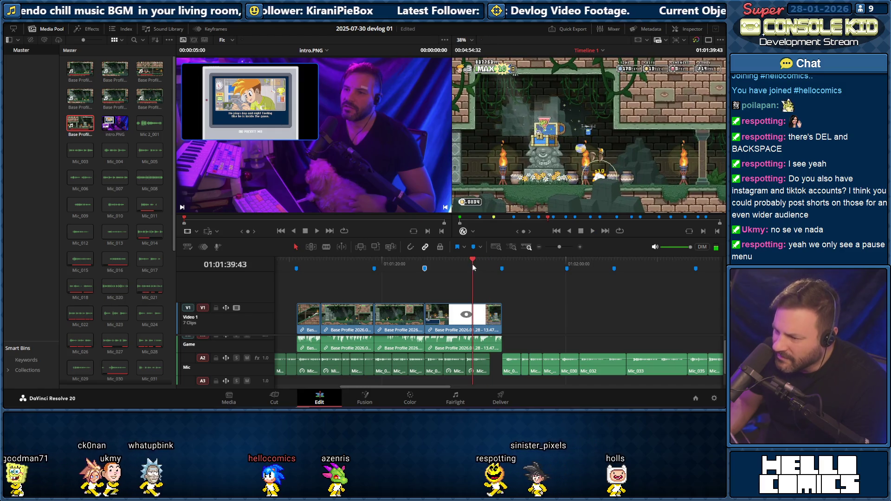
# Solo the A2 Mic track and replay the treasure-chest part and the edit from the timeline start with voice only
pyautogui.click(237, 358)
pyautogui.press('space')
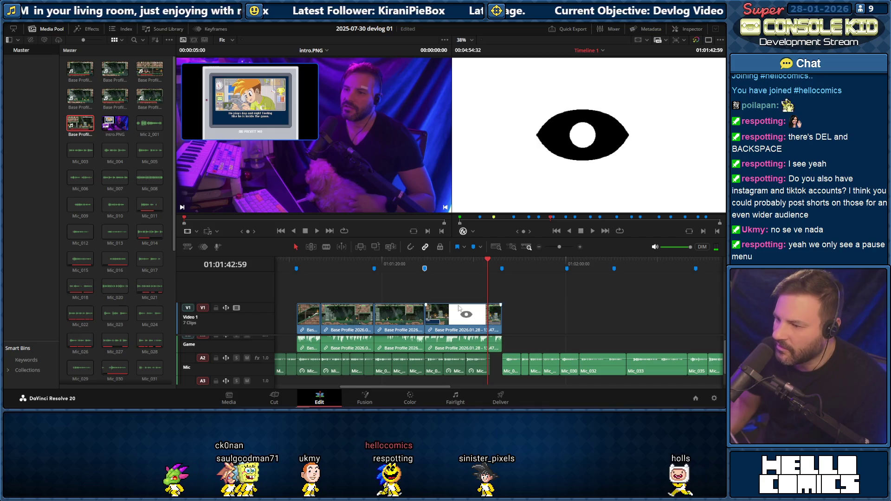
pyautogui.click(457, 265)
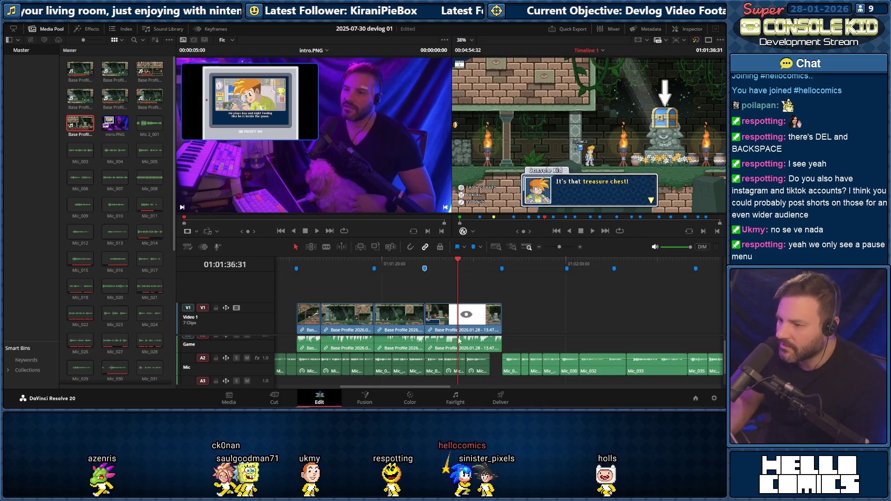
pyautogui.press('space')
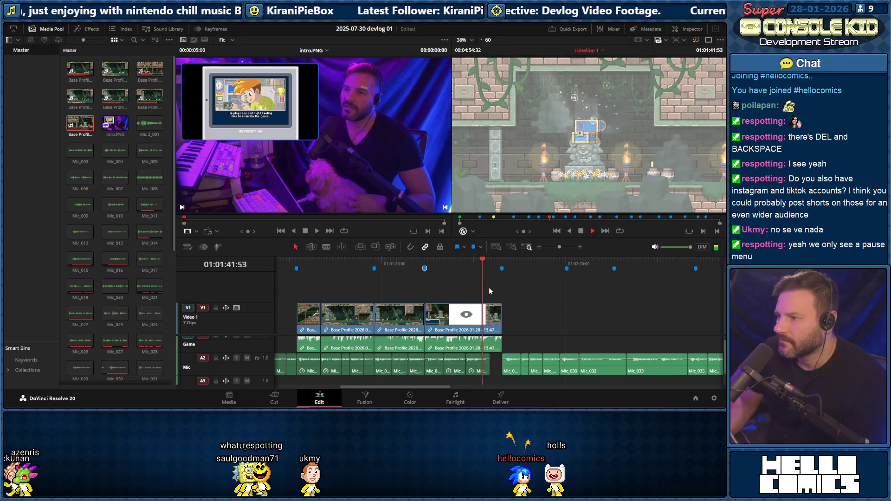
pyautogui.press('space')
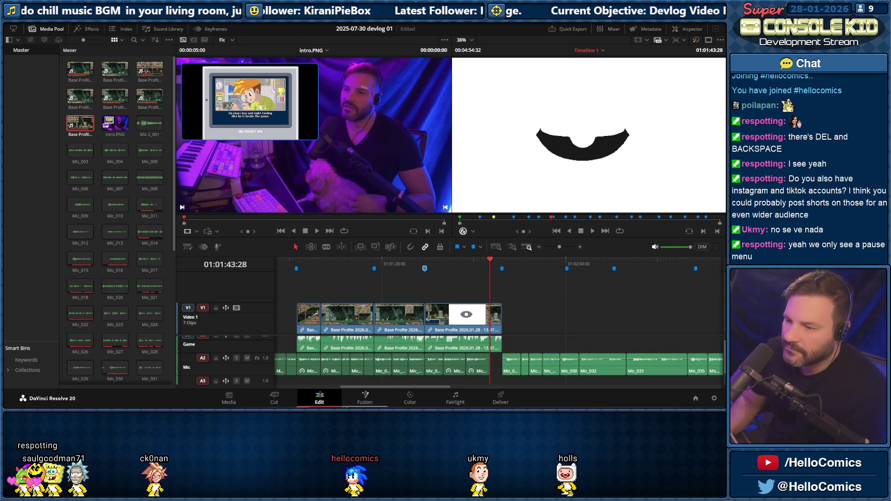
pyautogui.click(291, 265)
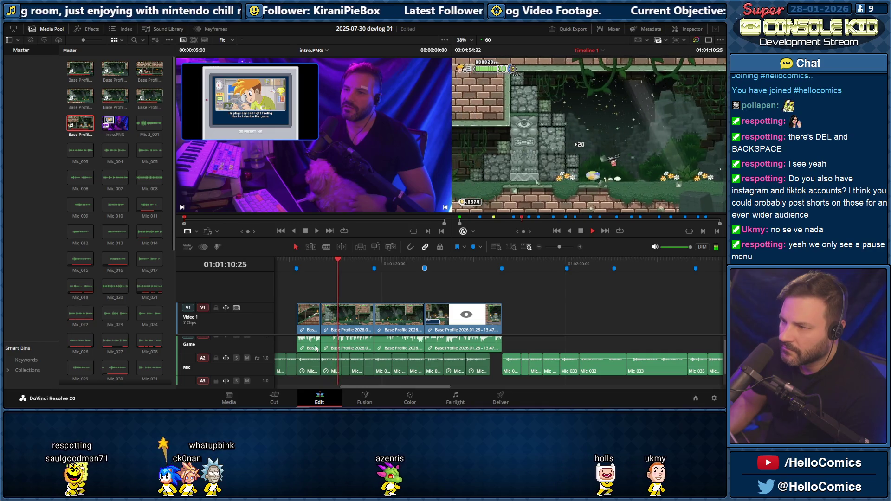
pyautogui.press('space')
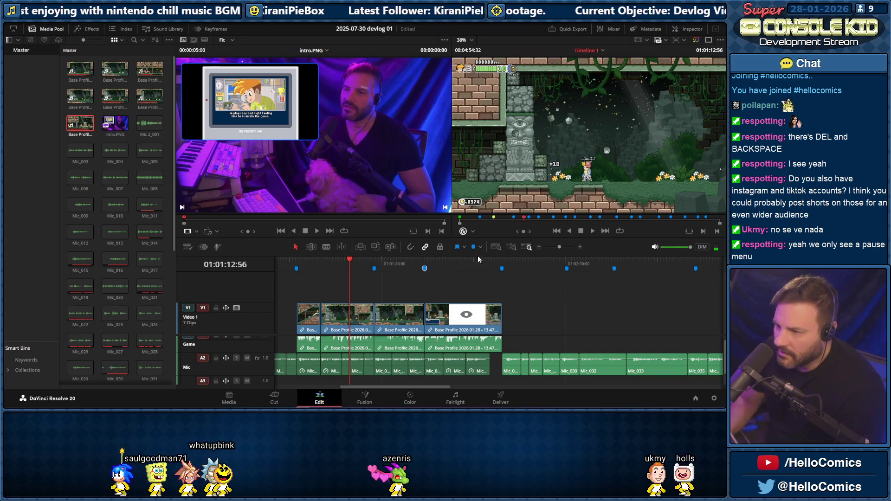
# Zoom in on the cut and trim the second V1 gameplay clip's start later, replaying it
pyautogui.moveTo(559, 247); pyautogui.dragTo(563, 247)
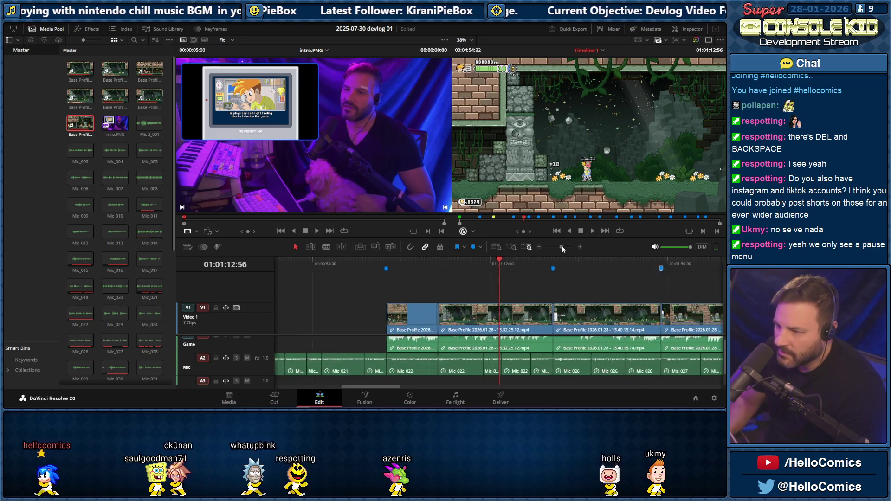
pyautogui.click(374, 264)
pyautogui.press('space')
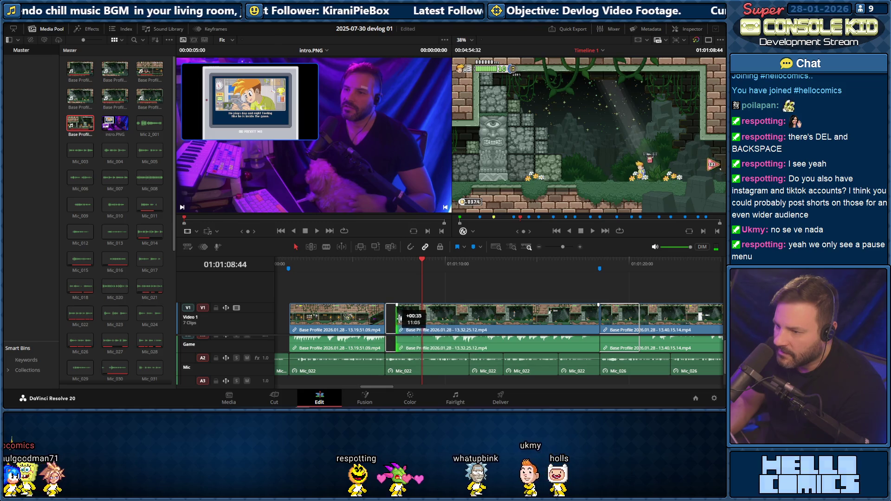
pyautogui.moveTo(388, 317)
pyautogui.mouseDown()
pyautogui.moveTo(405, 319)
pyautogui.moveTo(399, 317)
pyautogui.mouseUp()
pyautogui.click(359, 268)
pyautogui.press('space')
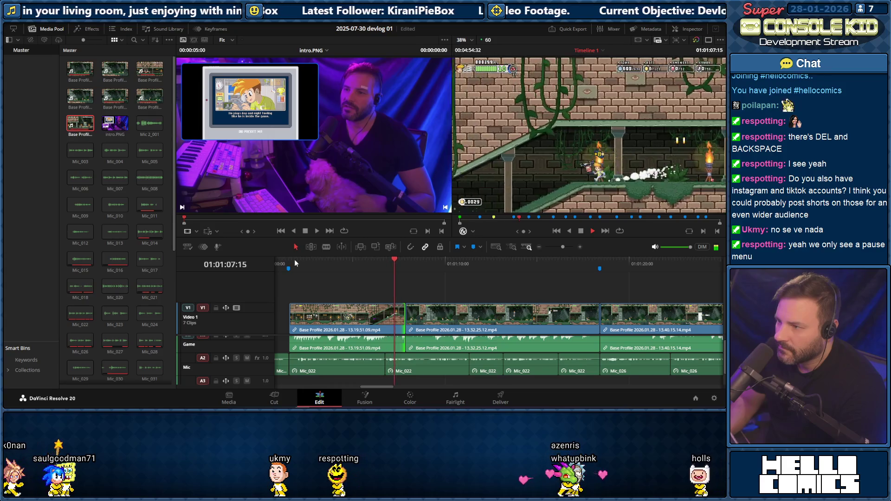
pyautogui.press('space')
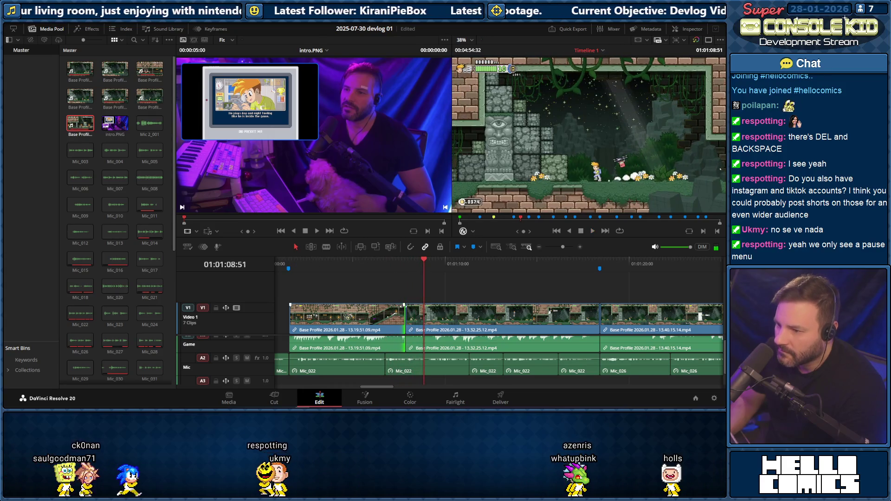
# Extend the first clip's end toward the second to close the gap and review the cut
pyautogui.moveTo(405, 317); pyautogui.dragTo(415, 315)
pyautogui.click(398, 260)
pyautogui.press('space')
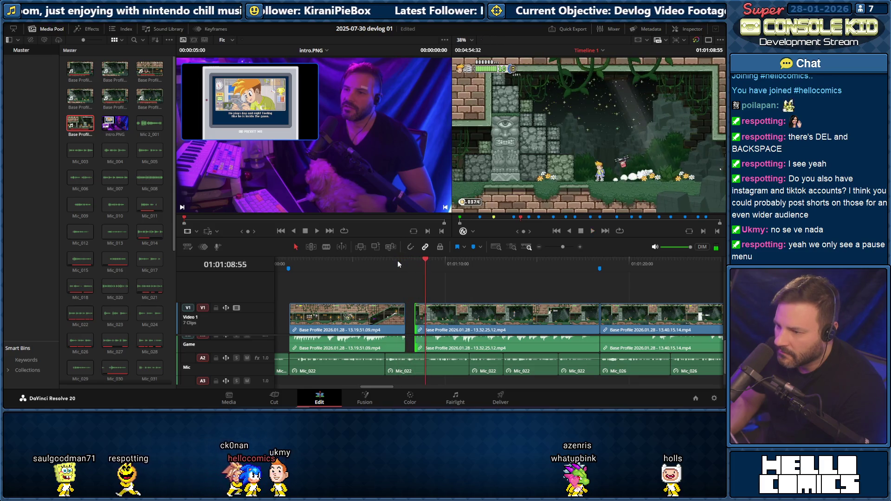
pyautogui.moveTo(416, 310); pyautogui.dragTo(426, 313)
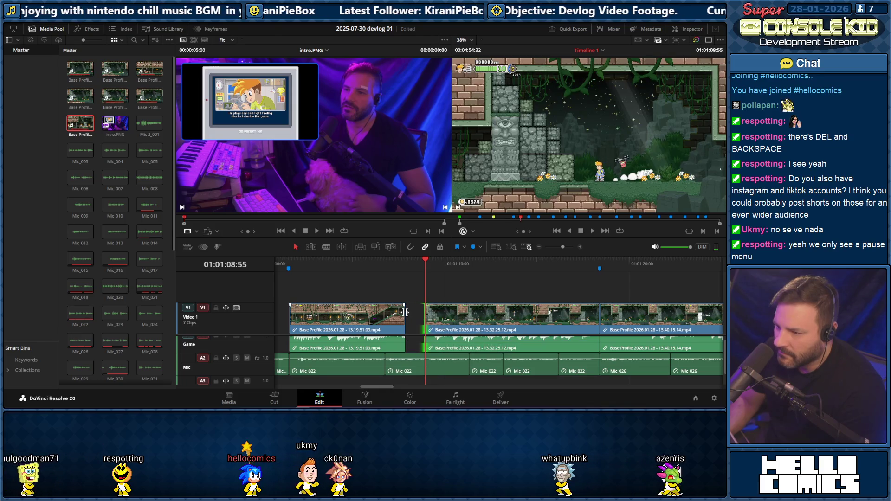
pyautogui.moveTo(404, 312); pyautogui.dragTo(425, 311)
pyautogui.click(382, 268)
pyautogui.press('space')
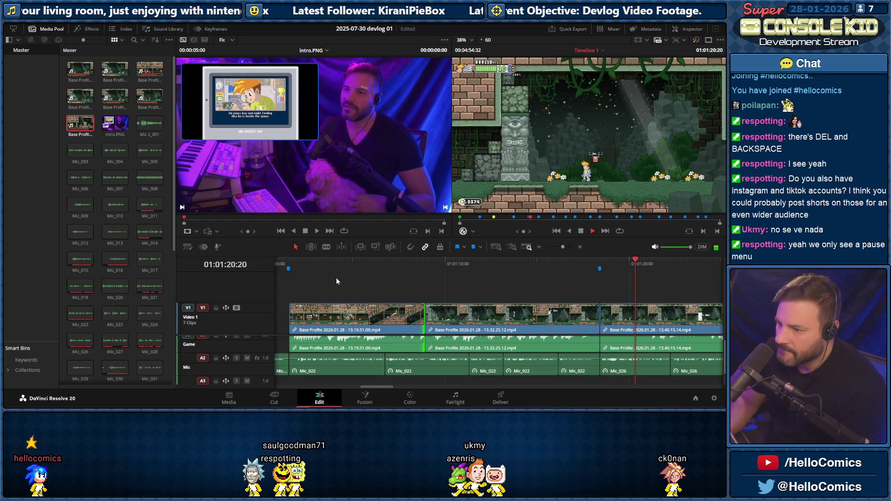
# Fine-tune the first clip's end to meet the second clip, then play the edit from near the start
pyautogui.click(409, 265)
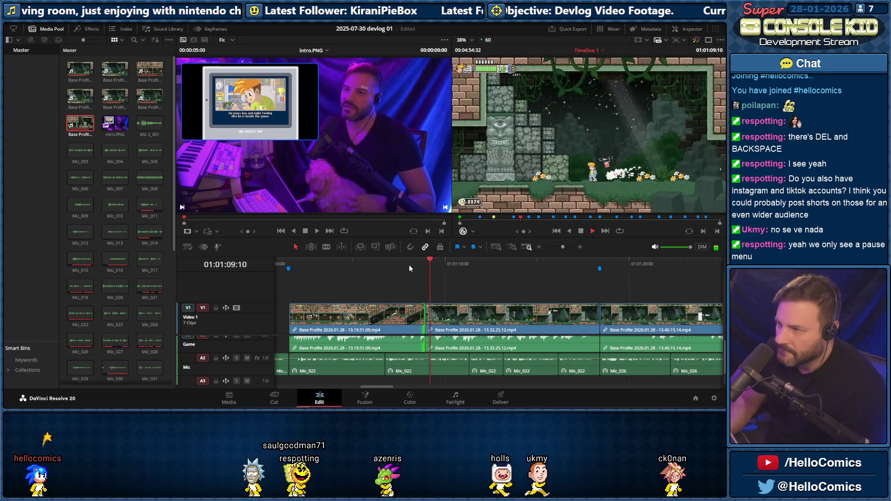
pyautogui.moveTo(432, 306); pyautogui.dragTo(433, 315)
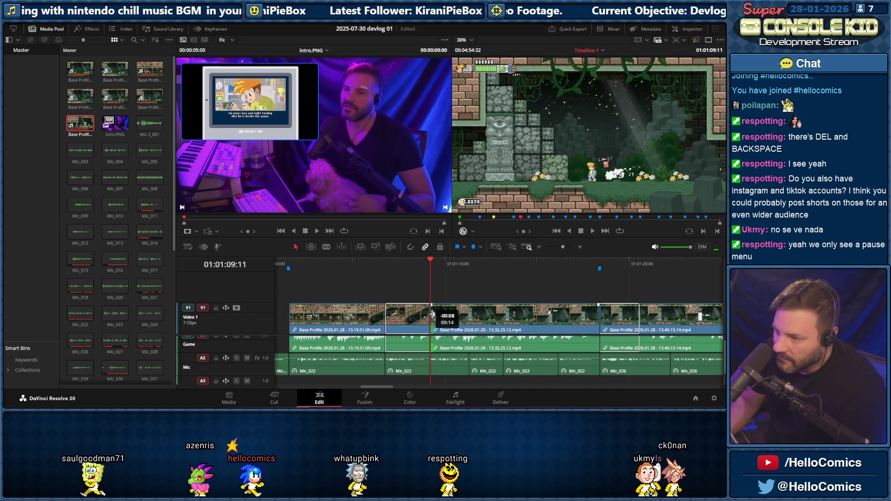
pyautogui.moveTo(433, 315); pyautogui.dragTo(425, 297)
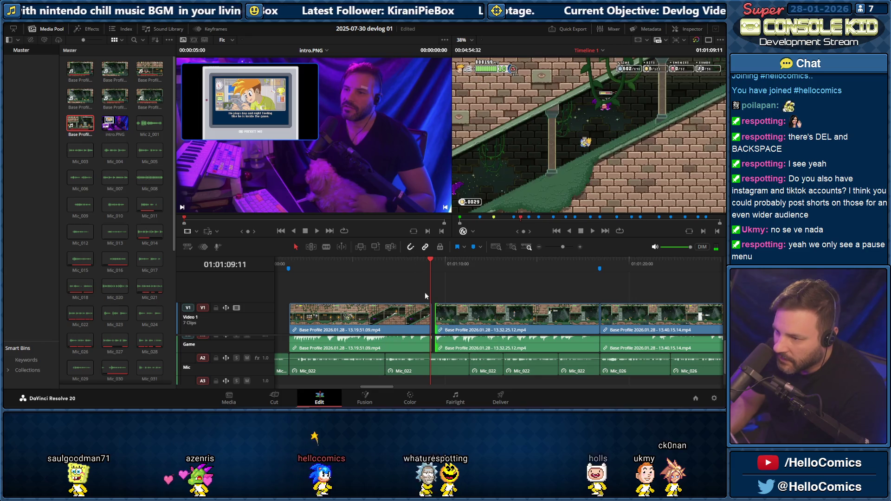
pyautogui.moveTo(427, 263); pyautogui.dragTo(431, 260)
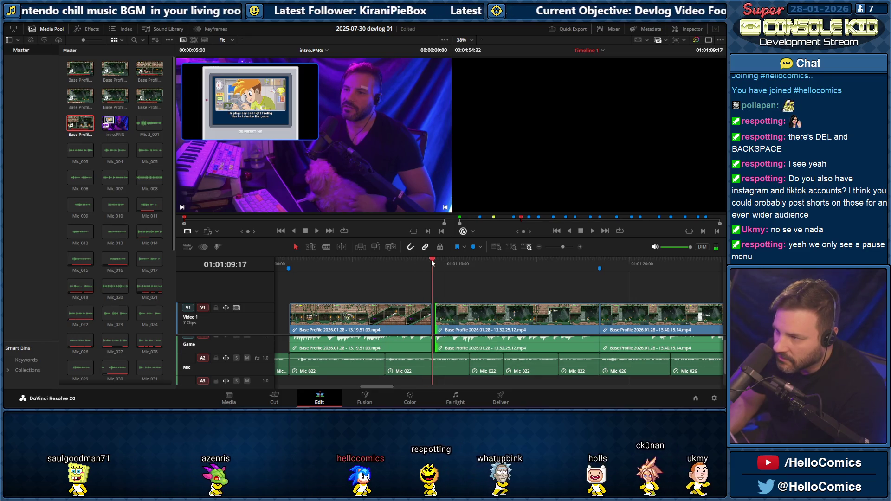
pyautogui.moveTo(432, 315); pyautogui.dragTo(436, 313)
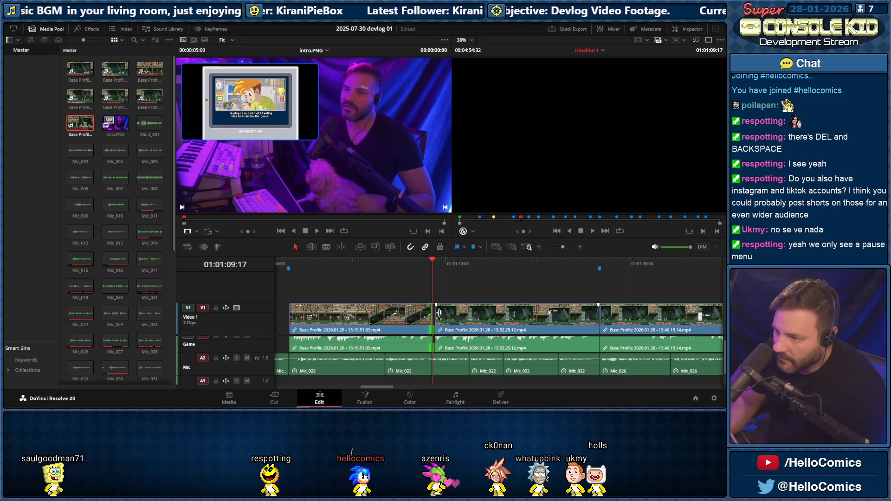
pyautogui.click(420, 263)
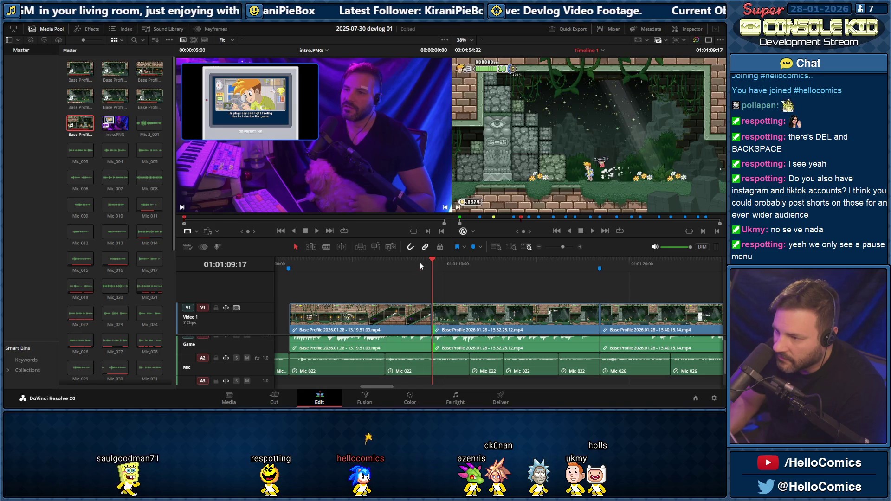
pyautogui.press('space')
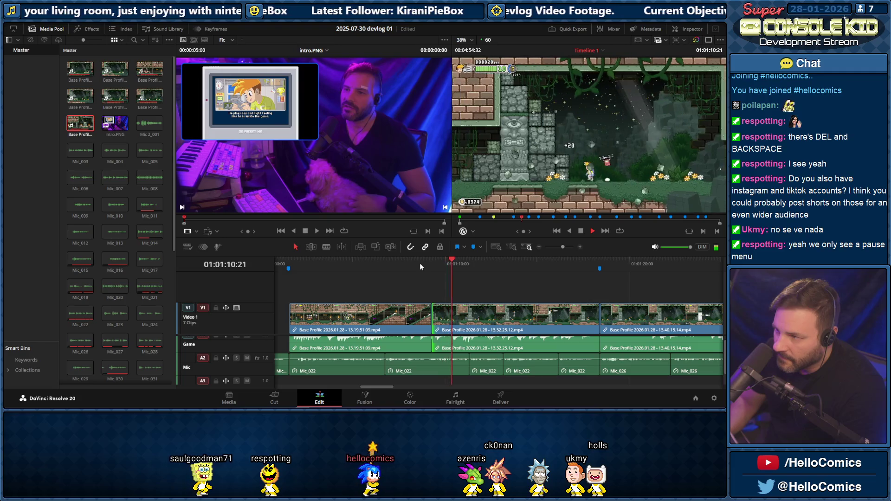
pyautogui.press('space')
pyautogui.click(283, 263)
pyautogui.press('space')
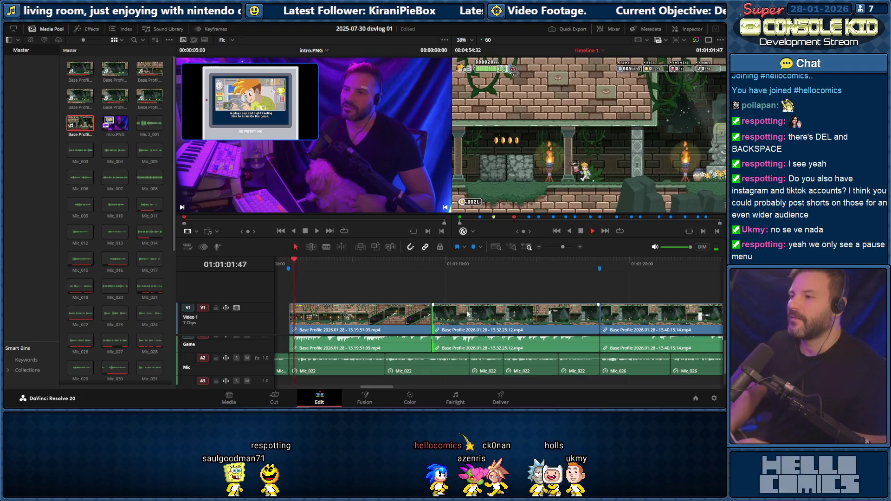
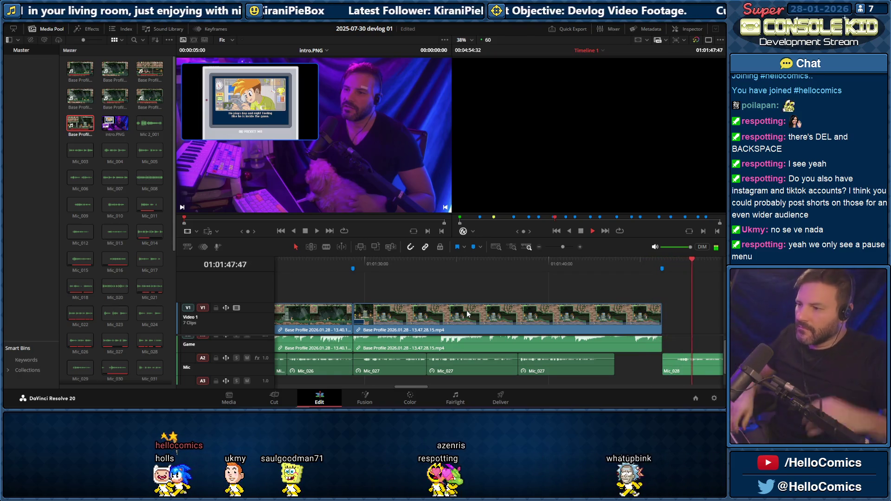
# Play the mic audio from before the edit to find the spot to cut
pyautogui.click(583, 264)
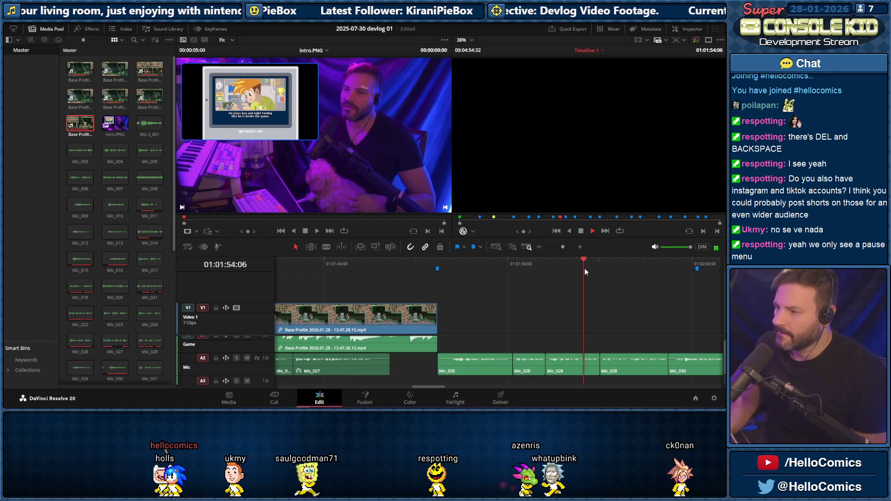
pyautogui.click(367, 266)
pyautogui.press('space')
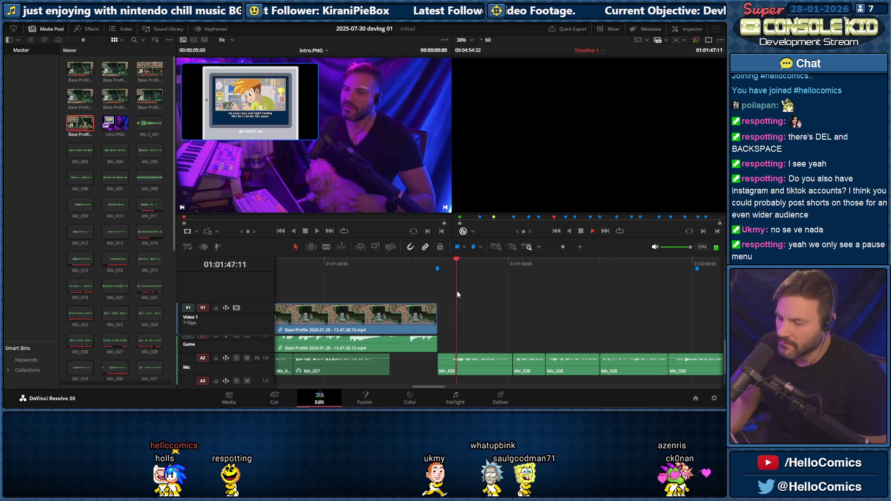
pyautogui.press('space')
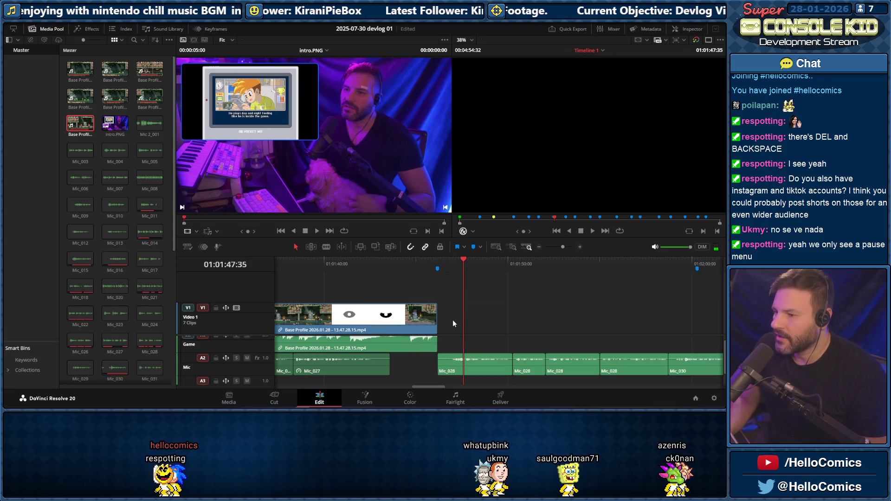
# Split Mic_028 at the playhead and ripple-delete its short leading piece
pyautogui.click(432, 362)
pyautogui.click(451, 267)
pyautogui.moveTo(449, 267); pyautogui.dragTo(452, 269)
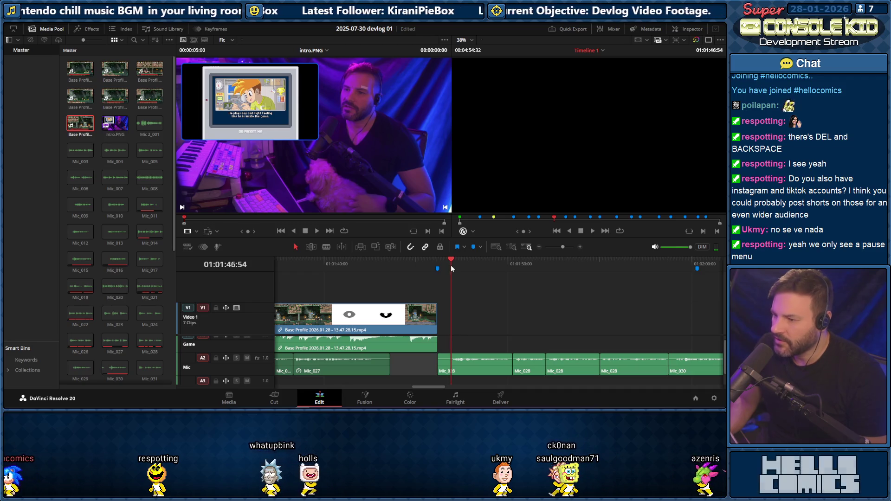
pyautogui.hotkey('ctrl', 'b')
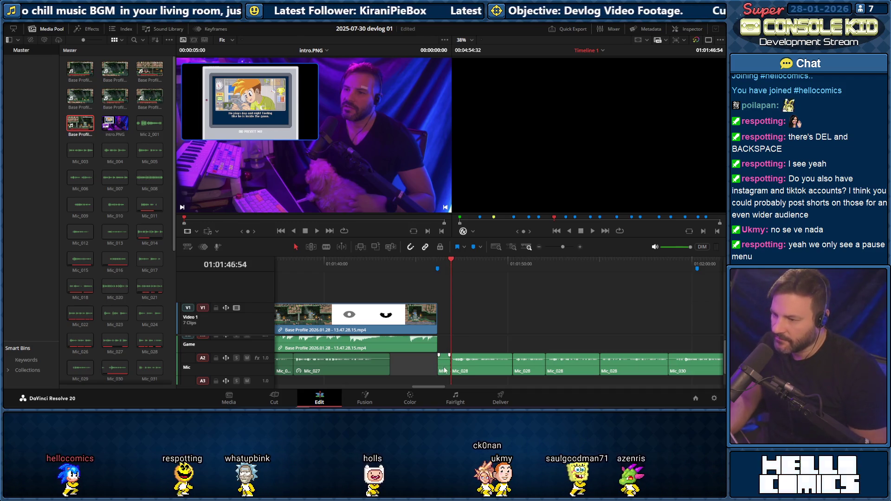
pyautogui.click(443, 370)
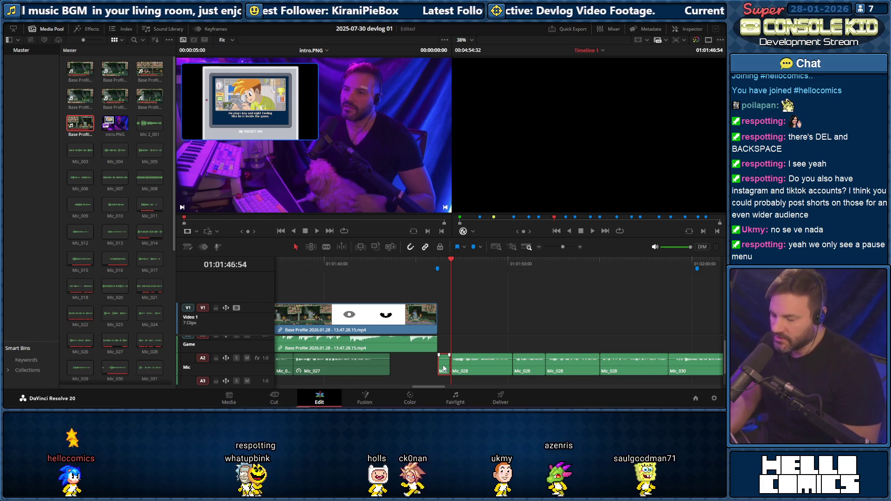
pyautogui.press('Delete')
# Replay the edited mic section twice to check the join
pyautogui.click(416, 265)
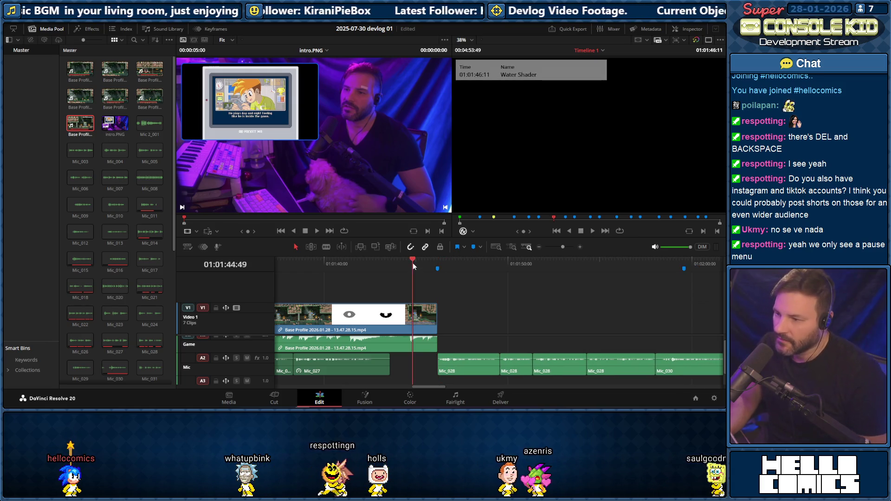
pyautogui.press('space')
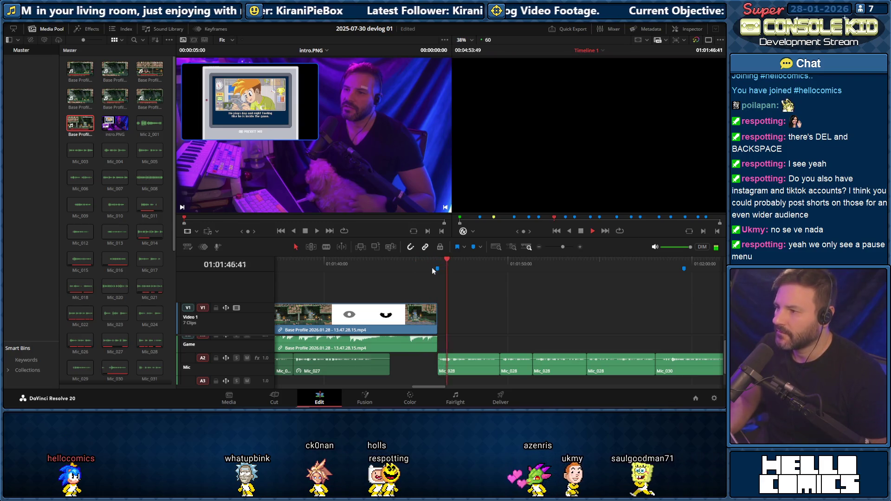
pyautogui.press('space')
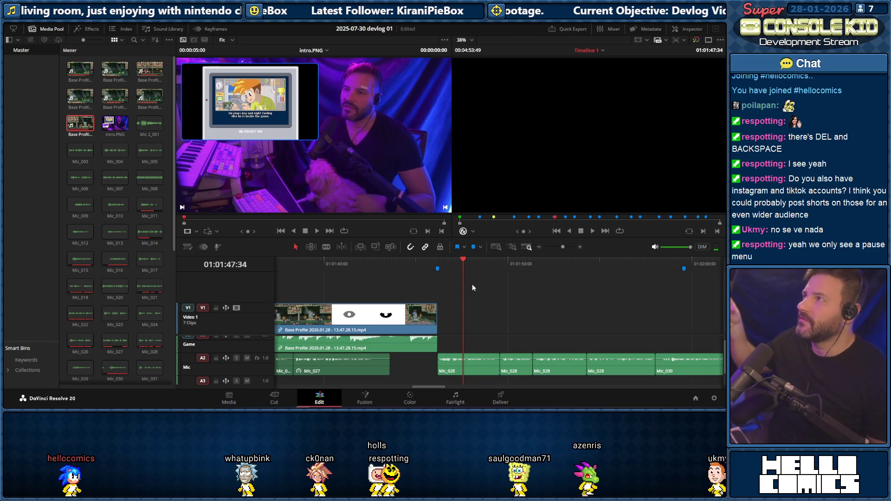
pyautogui.click(432, 262)
pyautogui.press('space')
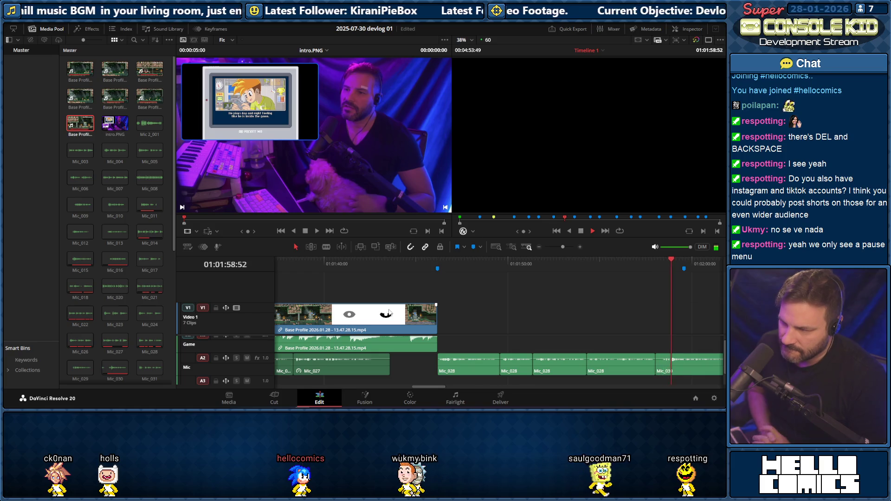
pyautogui.press('space')
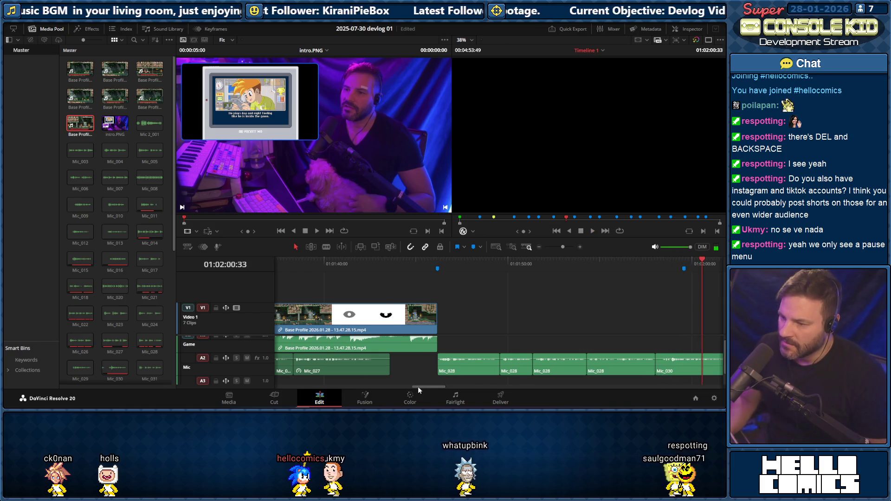
pyautogui.moveTo(418, 386); pyautogui.dragTo(423, 386)
pyautogui.click(334, 265)
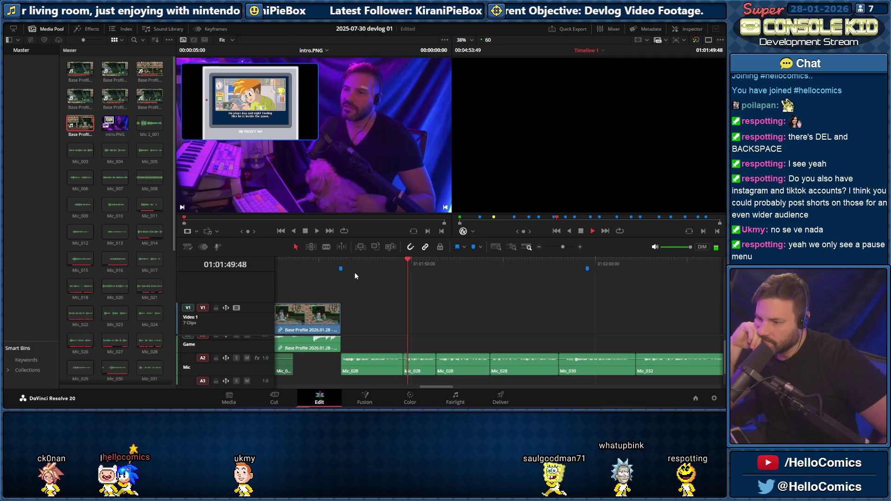
# Zoom in and trim the end of the Mic_028 clip four frames shorter, then listen back
pyautogui.press('space')
pyautogui.moveTo(565, 246); pyautogui.dragTo(567, 247)
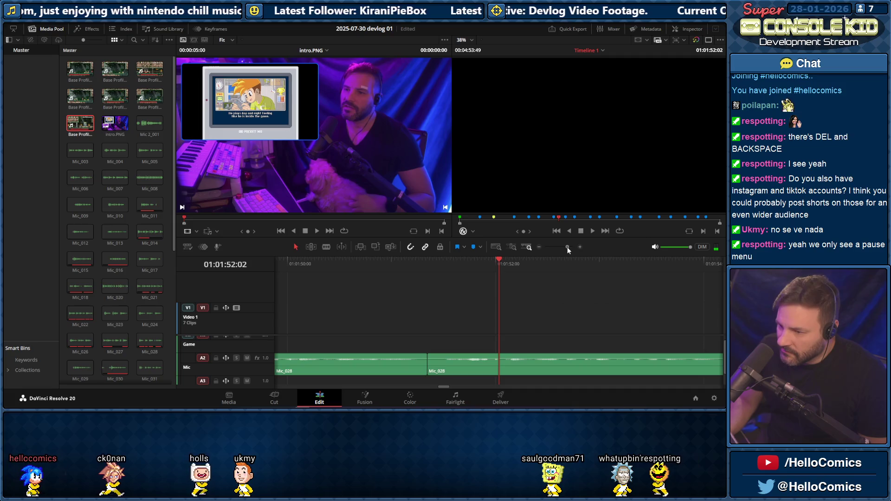
pyautogui.hscroll(-3, 444, 388)
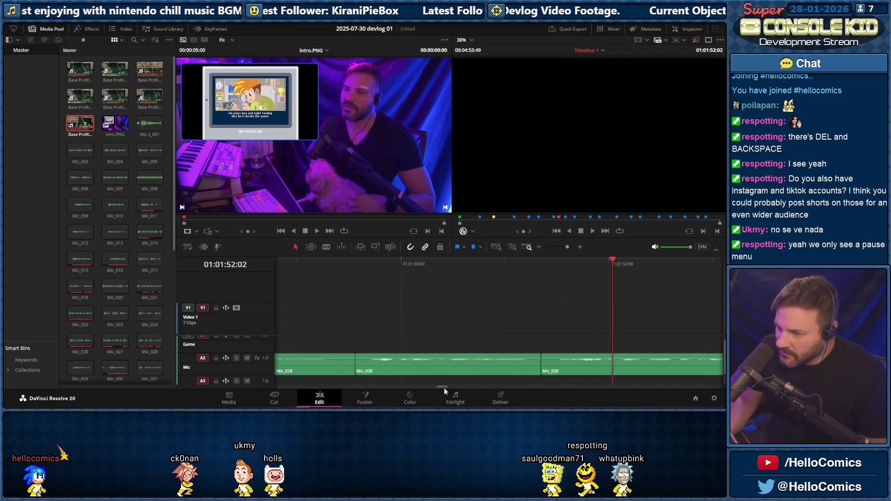
pyautogui.moveTo(486, 364); pyautogui.dragTo(470, 364)
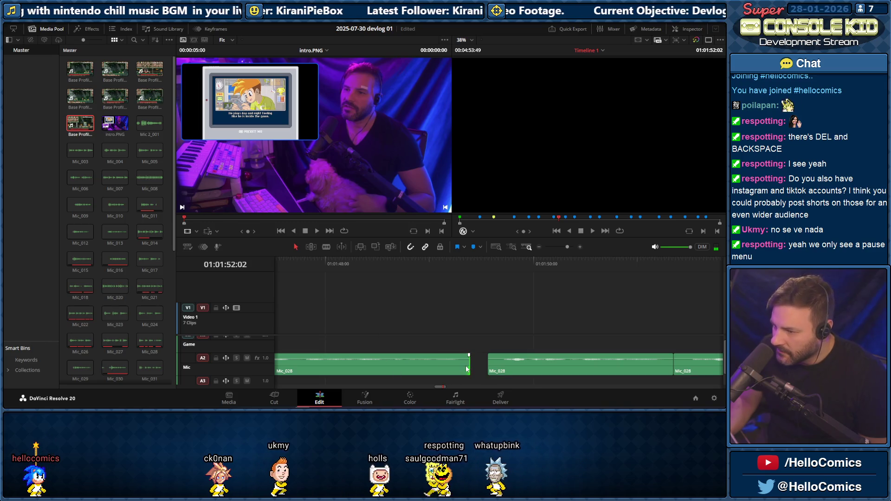
pyautogui.moveTo(469, 364); pyautogui.dragTo(461, 366)
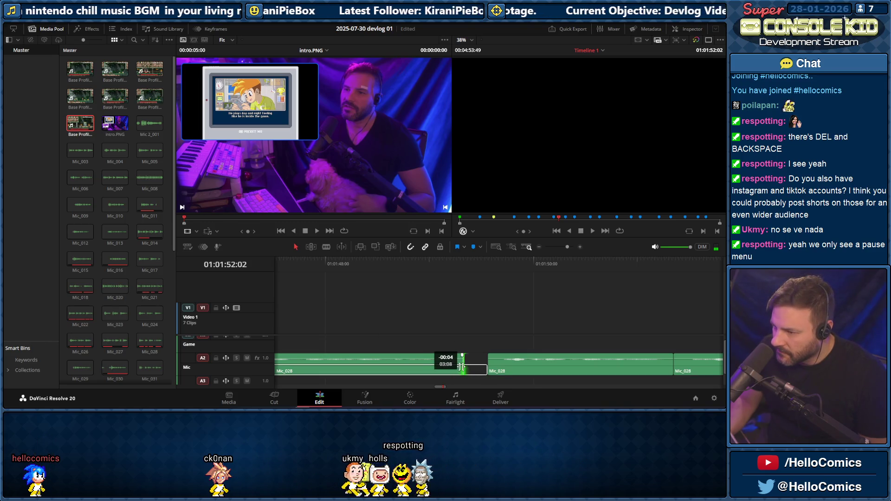
pyautogui.click(395, 265)
pyautogui.press('space')
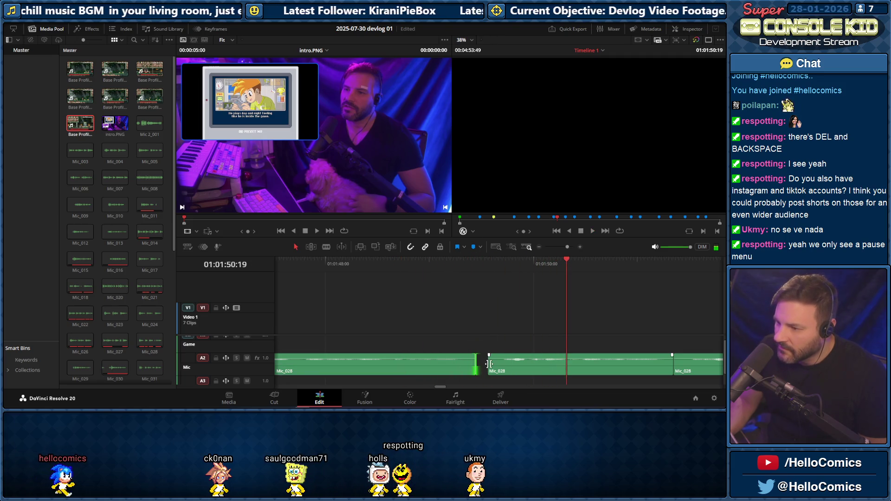
# Delete the gap after the trimmed clip so the mic clips touch, and play it back
pyautogui.click(488, 361)
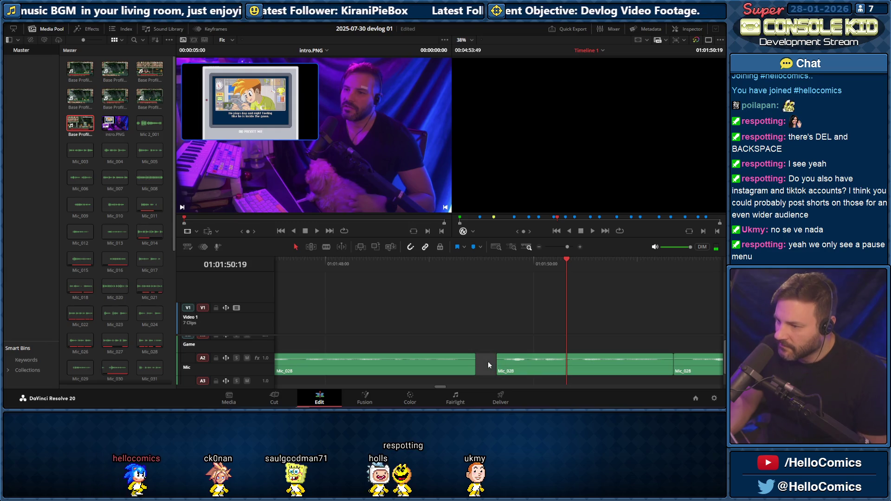
pyautogui.press('Delete')
pyautogui.click(376, 268)
pyautogui.press('space')
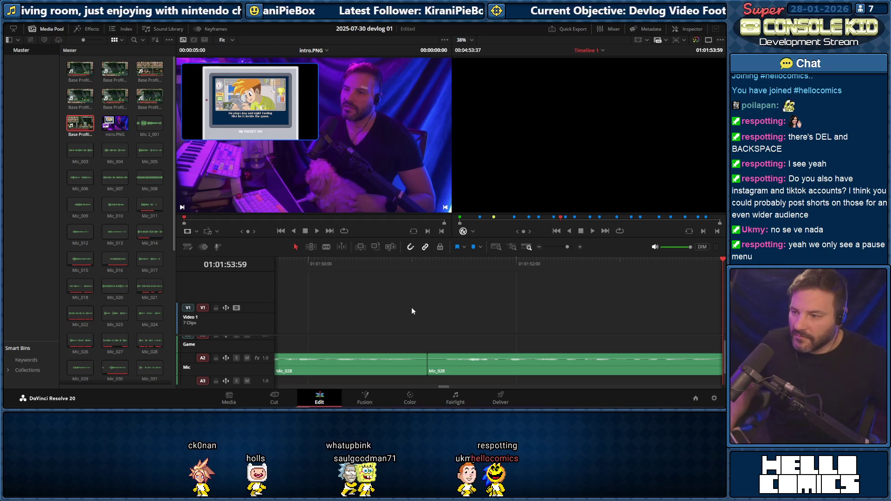
# Scrub to the next cut point, split Mic_028 there and ripple-delete the tiny slice
pyautogui.click(345, 264)
pyautogui.press('space')
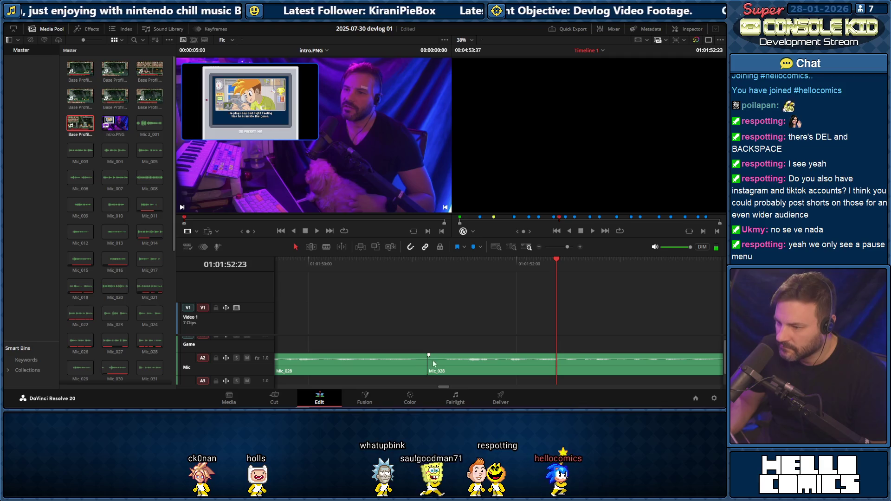
pyautogui.moveTo(433, 266); pyautogui.dragTo(442, 269)
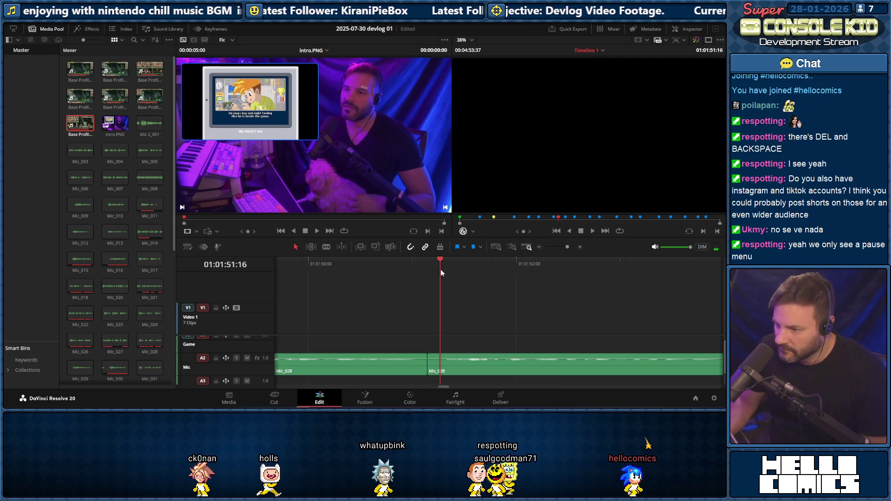
pyautogui.hotkey('ctrl', 'b')
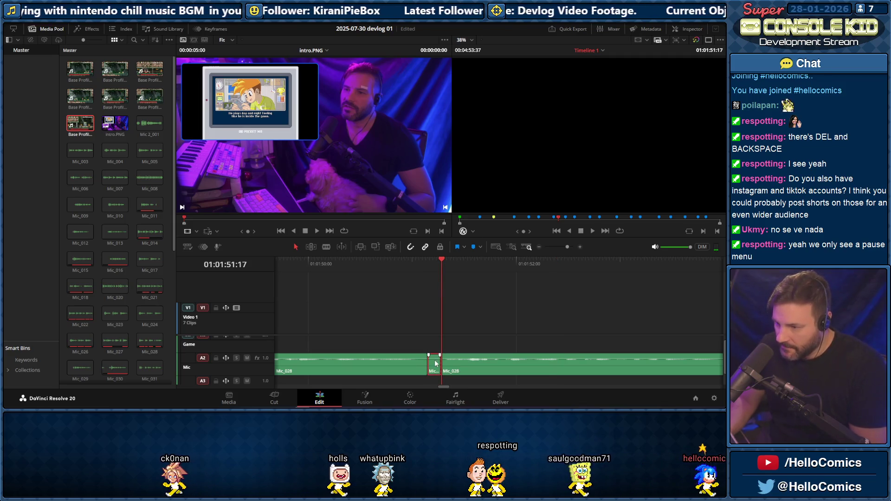
pyautogui.press('Delete')
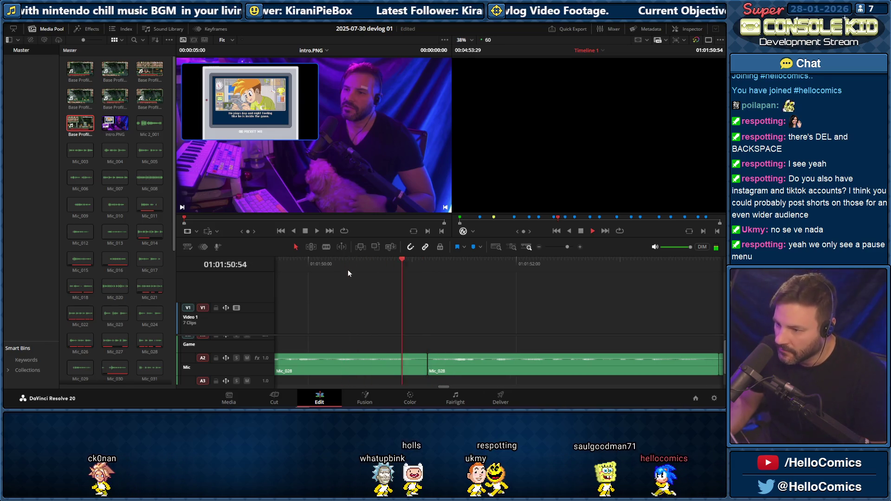
# Replay the cut, undo and redo it from the Edit menu to compare, then play the result
pyautogui.click(342, 269)
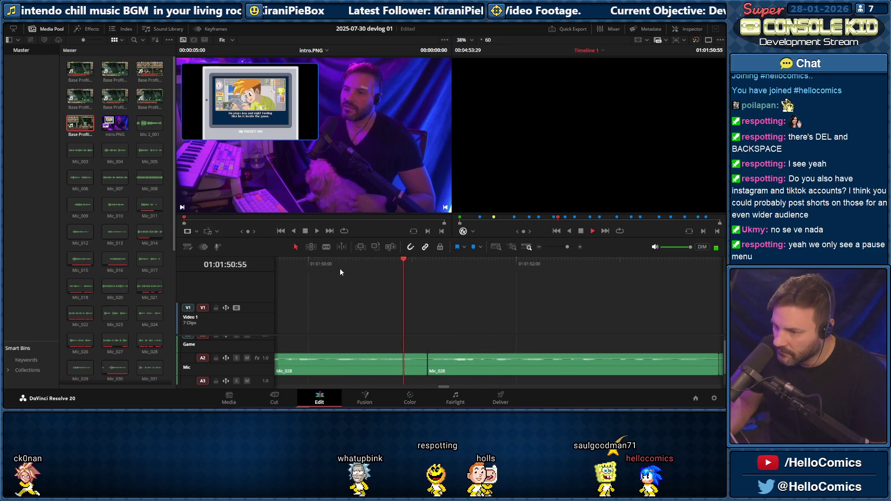
pyautogui.press('space')
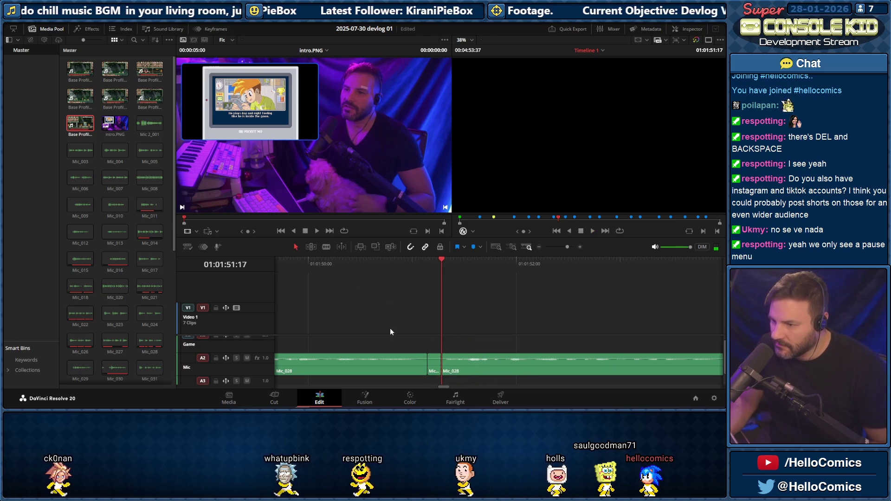
pyautogui.click(352, 269)
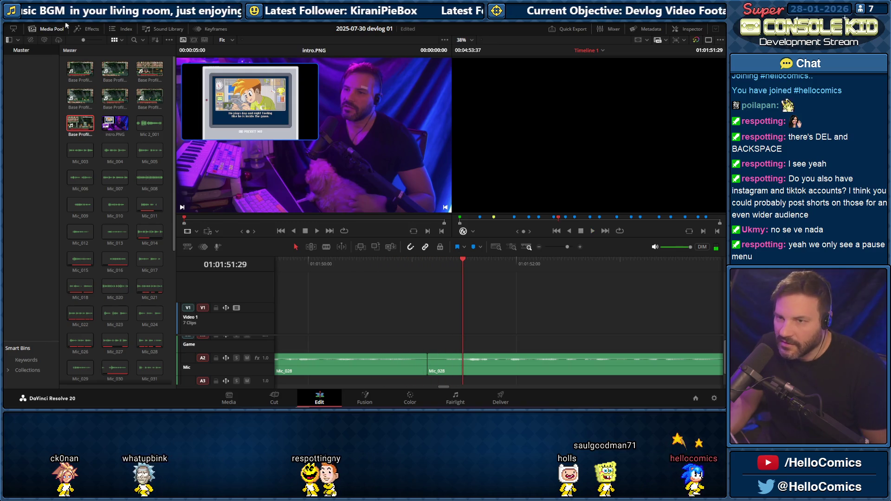
pyautogui.click(84, 17)
pyautogui.click(86, 31)
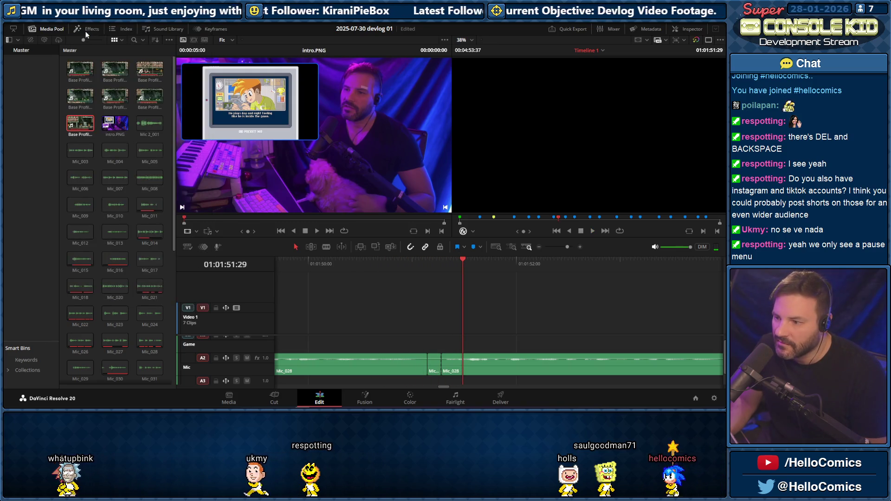
pyautogui.click(82, 26)
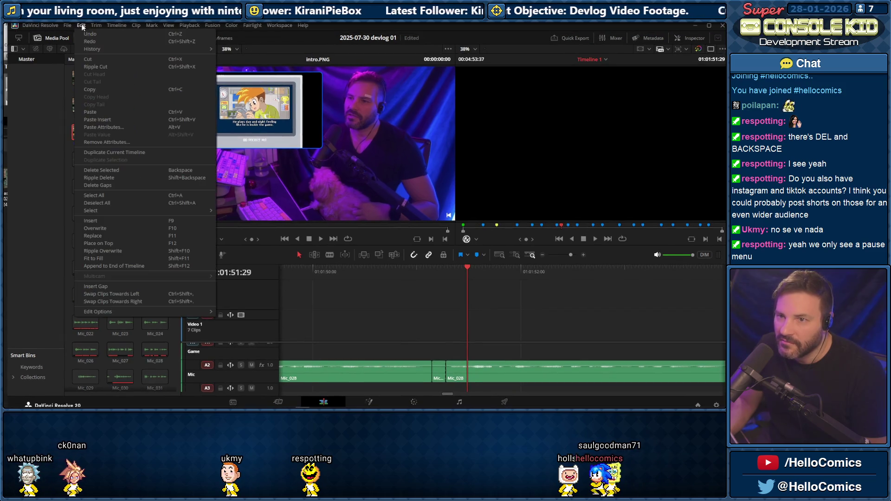
pyautogui.click(94, 33)
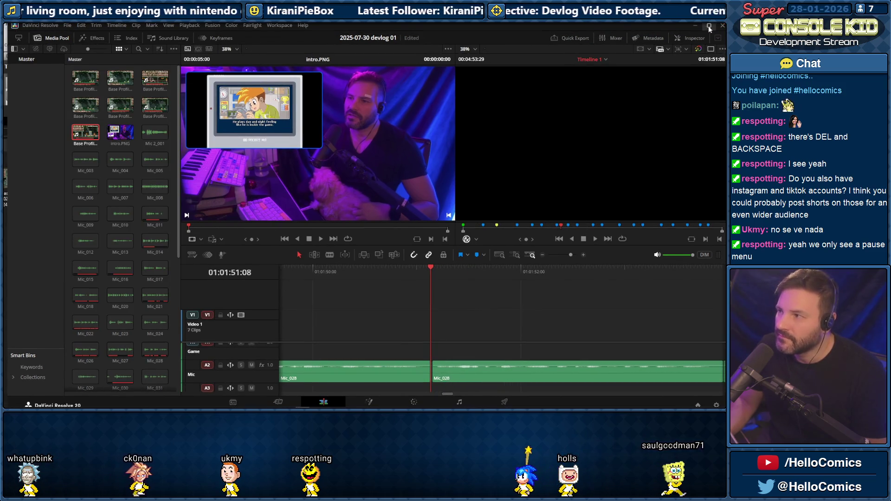
pyautogui.press('space')
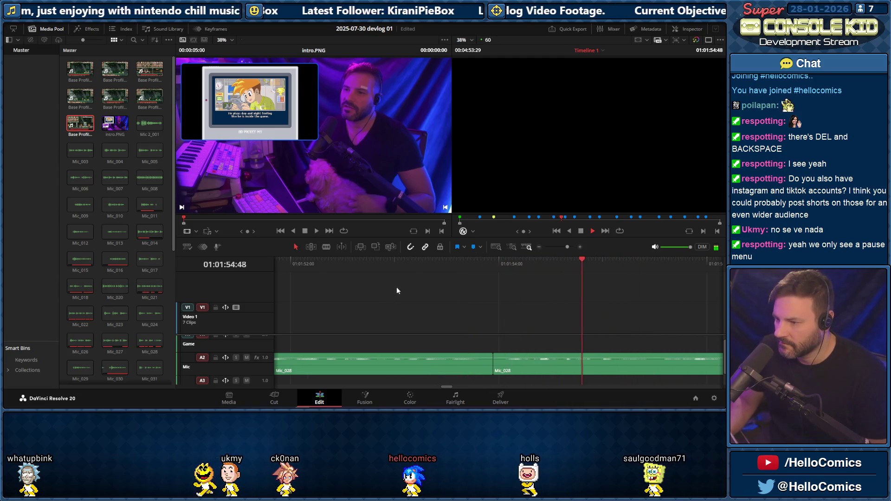
# Zoom the timeline out and play through the later mic clips to locate the unwanted take
pyautogui.click(432, 266)
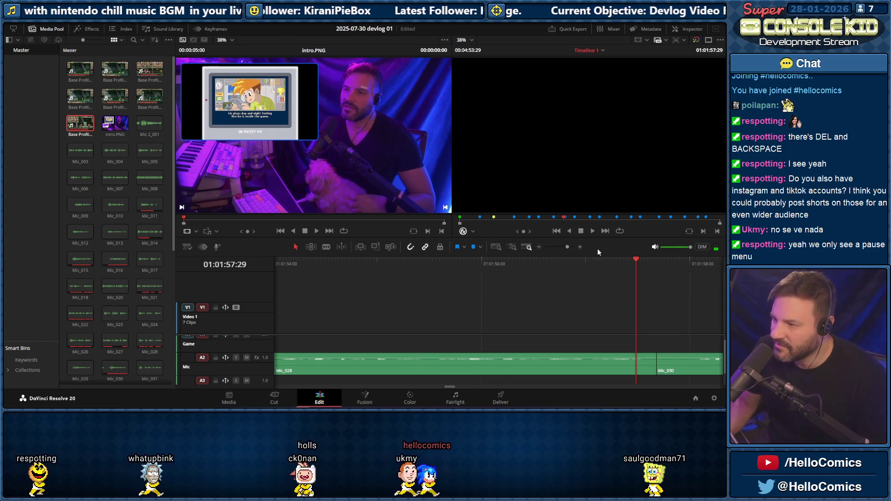
pyautogui.moveTo(567, 247); pyautogui.dragTo(564, 249)
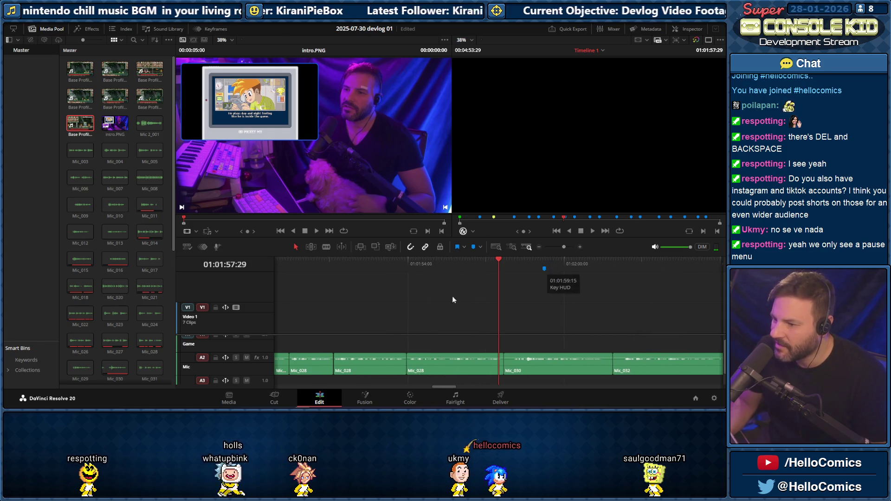
pyautogui.moveTo(452, 264); pyautogui.dragTo(396, 268)
pyautogui.press('space')
pyautogui.click(502, 267)
pyautogui.press('space')
# Remove the extra Mic_028 take and close the gap so later clips shift left, then listen
pyautogui.click(431, 364)
pyautogui.press('BackSpace')
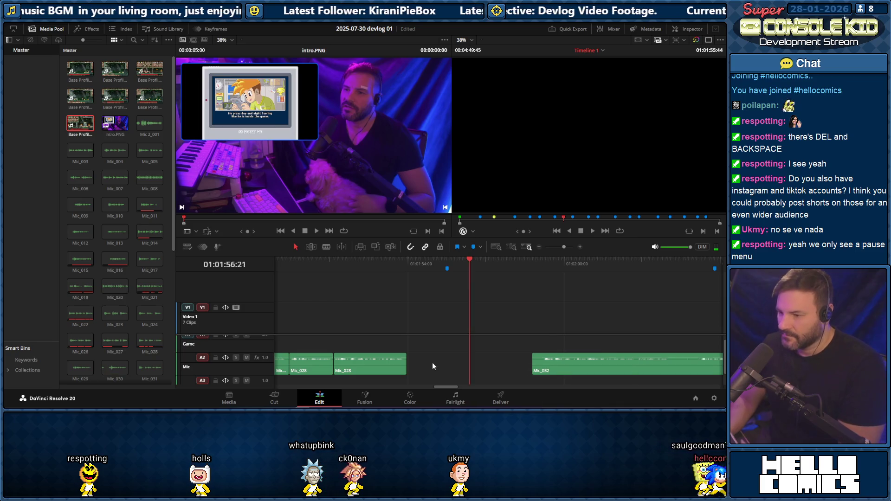
pyautogui.hotkey('ctrl', 'z')
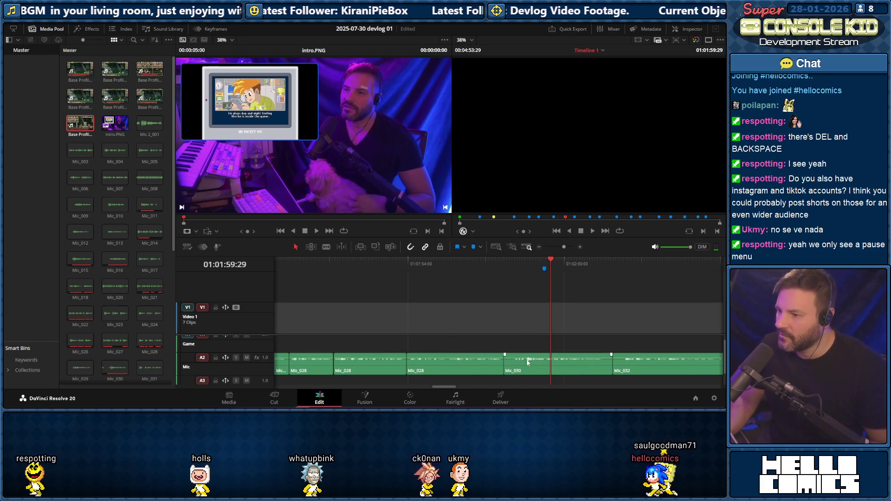
pyautogui.click(454, 364)
pyautogui.press('Delete')
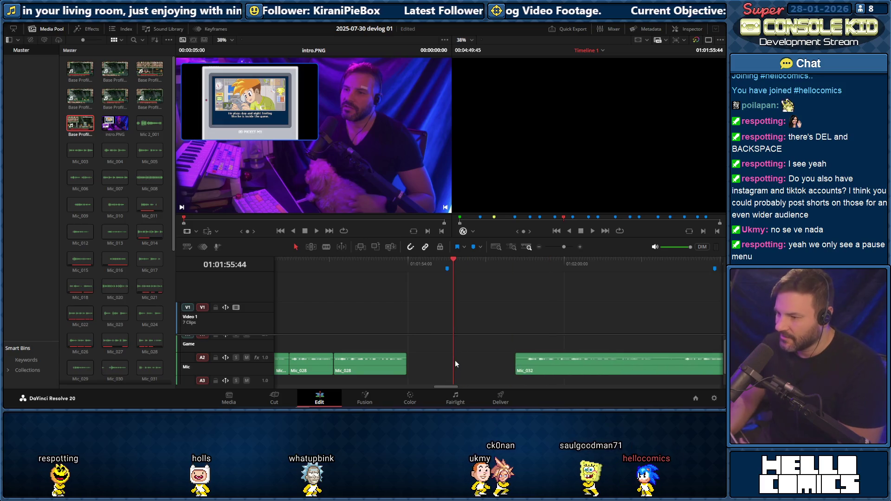
pyautogui.hotkey('ctrl', 'z')
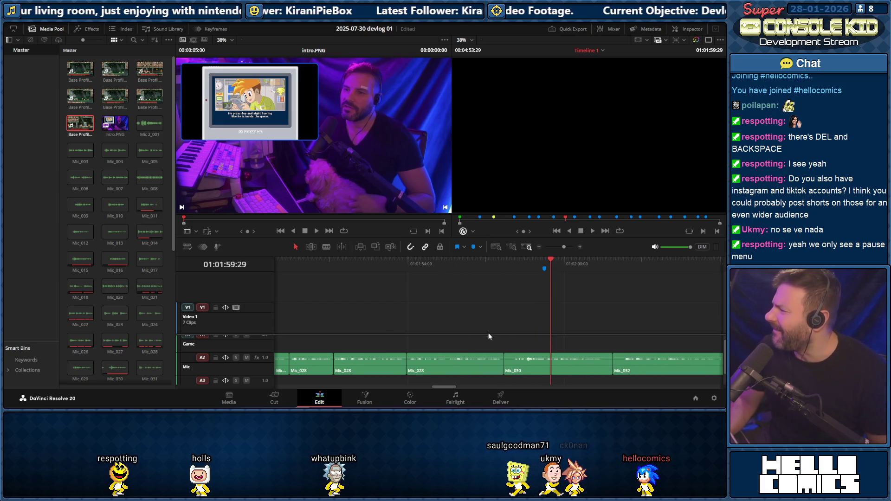
pyautogui.press('BackSpace')
pyautogui.click(475, 363)
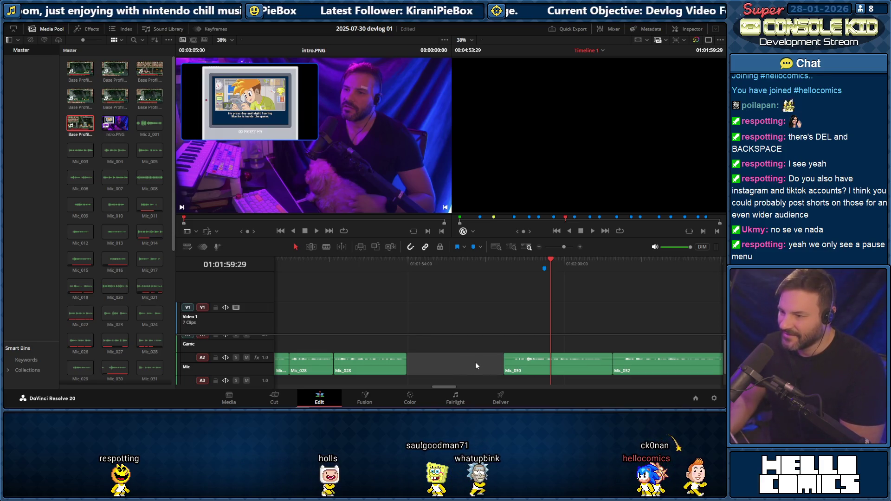
pyautogui.press('Delete')
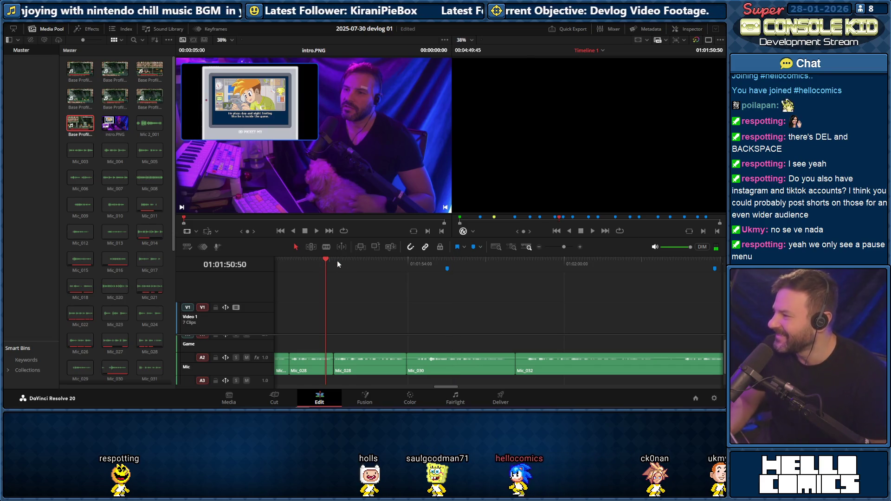
pyautogui.press('space')
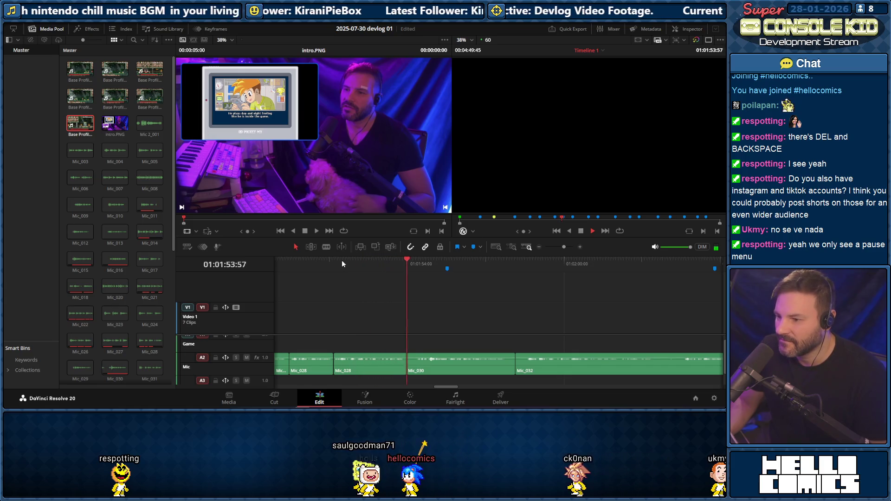
# Trim the start of Mic_030 later, close the gap before it and play back the join
pyautogui.click(409, 363)
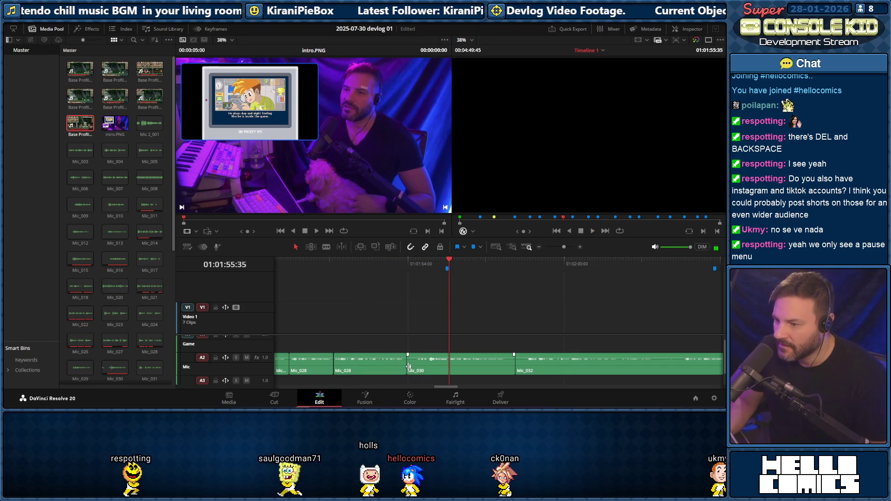
pyautogui.moveTo(410, 367); pyautogui.dragTo(415, 365)
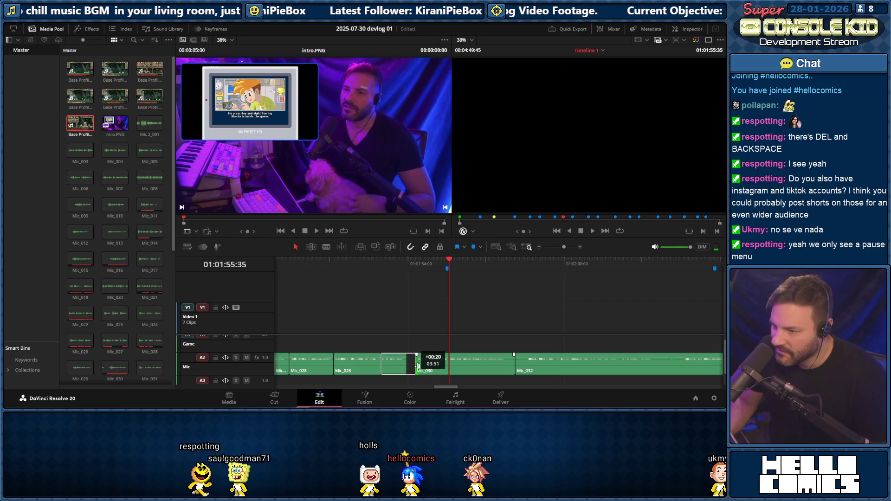
pyautogui.click(408, 361)
pyautogui.press('Delete')
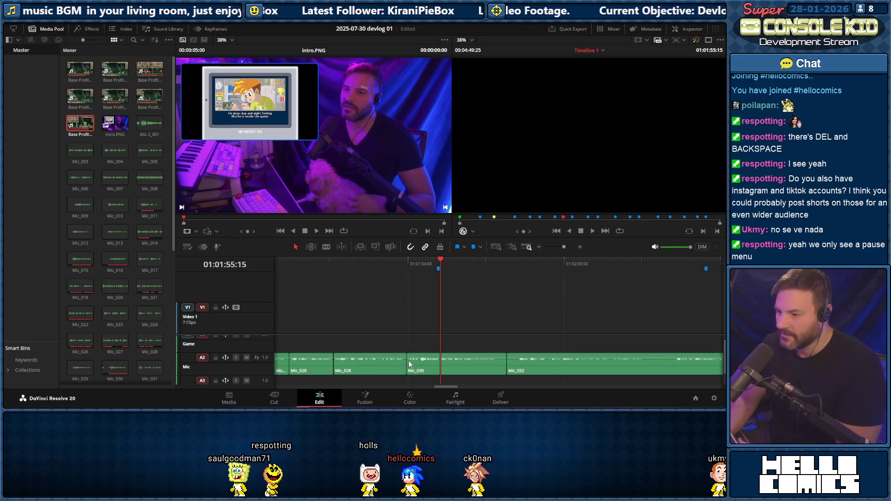
pyautogui.click(320, 271)
pyautogui.press('space')
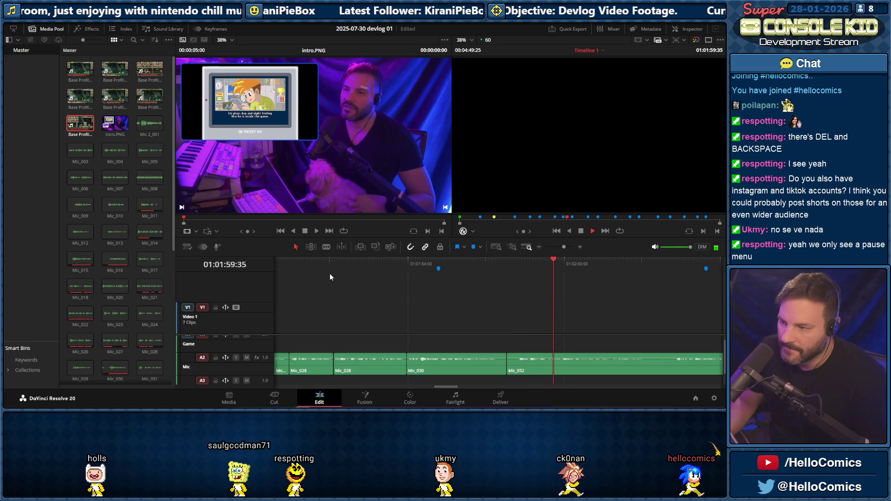
pyautogui.press('space')
# Zoom out, review the footage in playback and bring the playhead back to the timeline start
pyautogui.moveTo(563, 247); pyautogui.dragTo(560, 248)
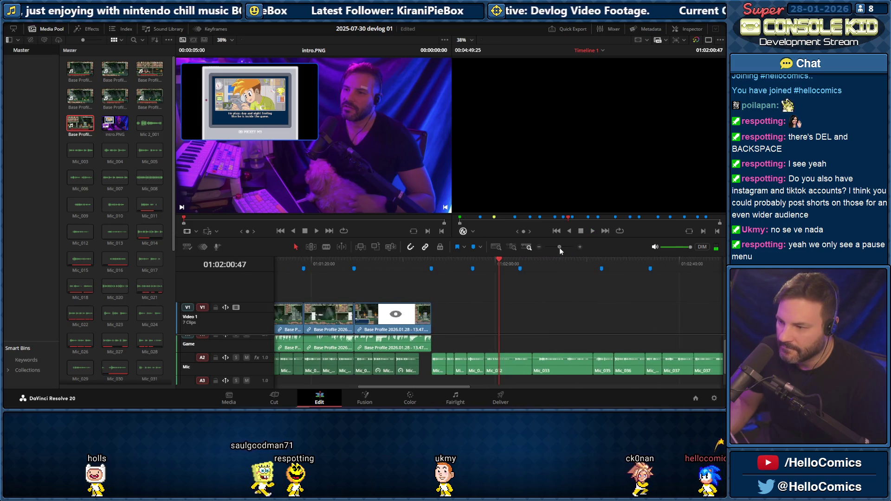
pyautogui.click(422, 267)
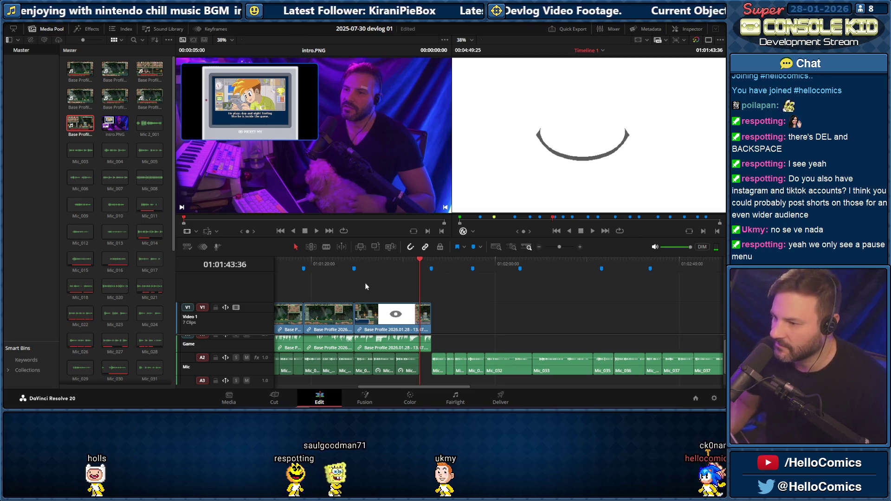
pyautogui.press('space')
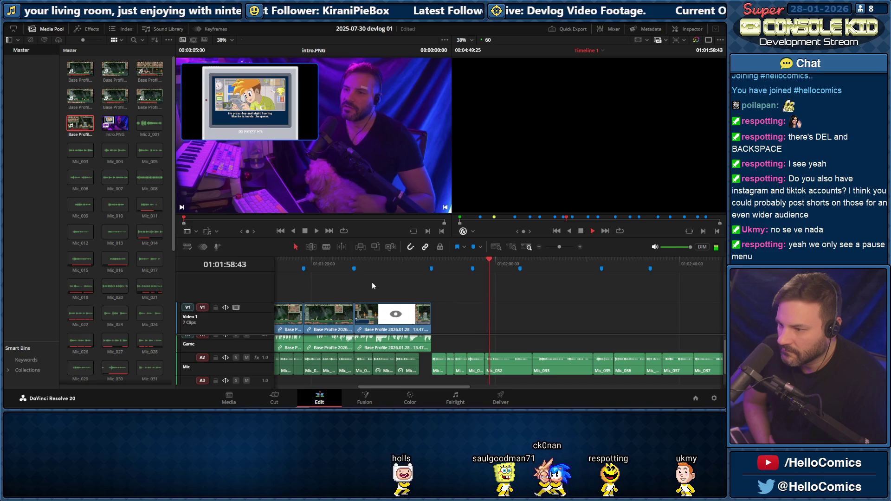
pyautogui.press('space')
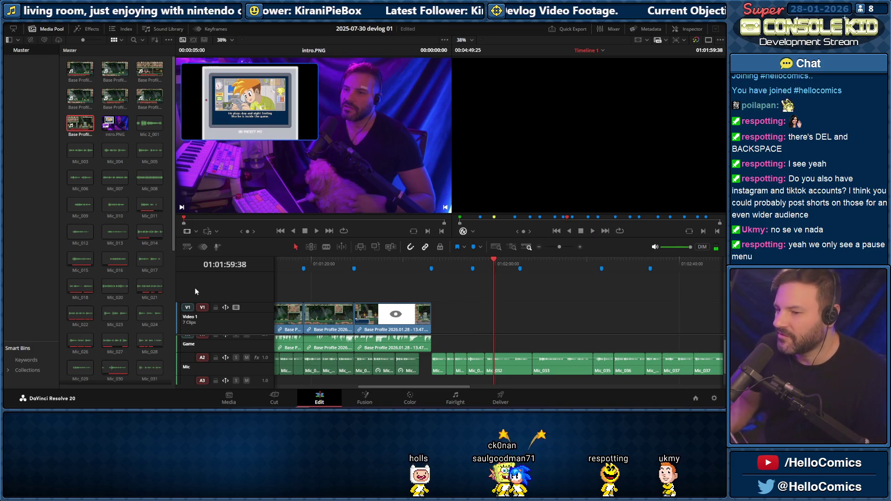
pyautogui.moveTo(495, 258)
pyautogui.mouseDown()
pyautogui.moveTo(438, 261)
pyautogui.moveTo(711, 262)
pyautogui.moveTo(619, 263)
pyautogui.mouseUp()
pyautogui.moveTo(319, 297); pyautogui.dragTo(376, 295)
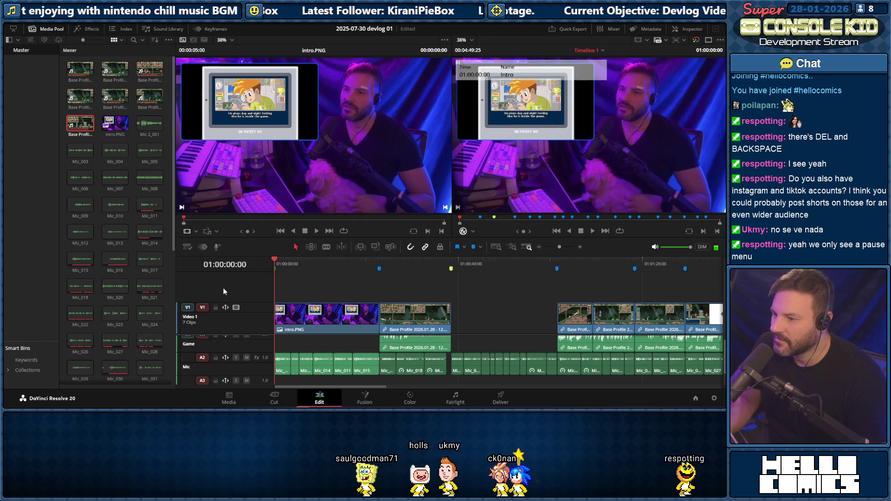
# Play the edit from the intro image, then skip ahead to a later point
pyautogui.press('space')
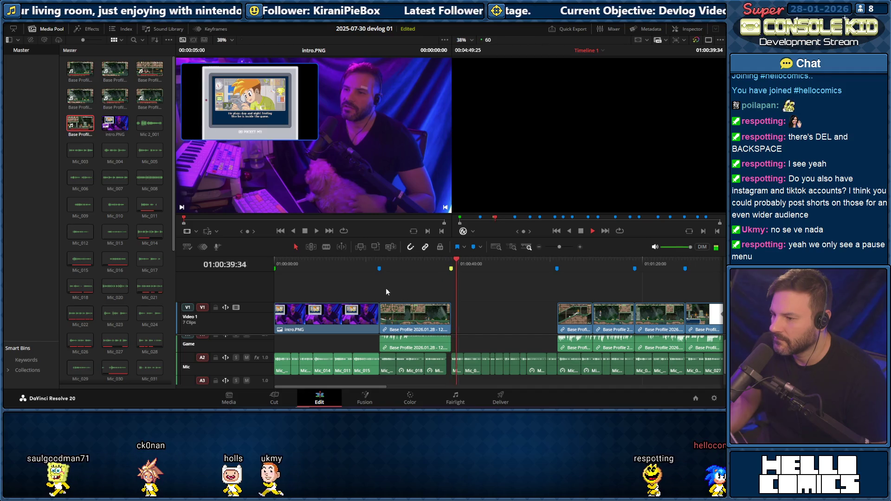
pyautogui.moveTo(365, 386); pyautogui.dragTo(472, 392)
pyautogui.click(395, 269)
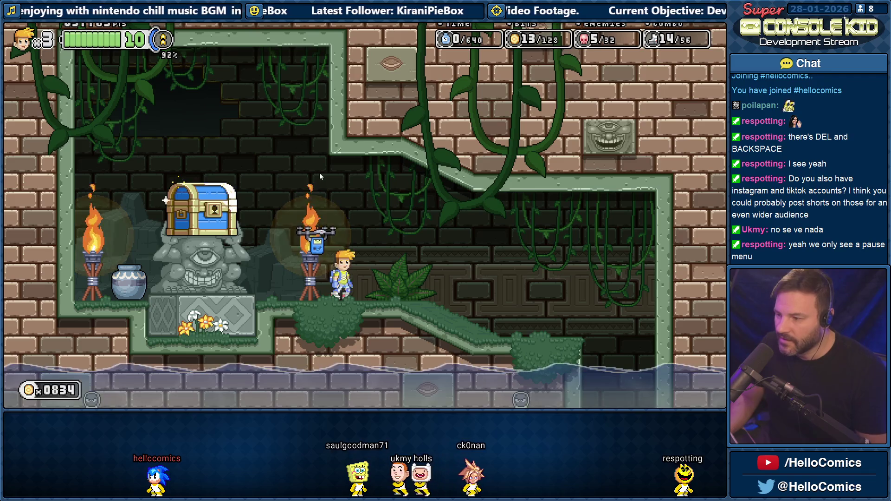
# Swim the astronaut through the flooded temple rooms, then switch to the Stencyl scene editor
pyautogui.press('Right')
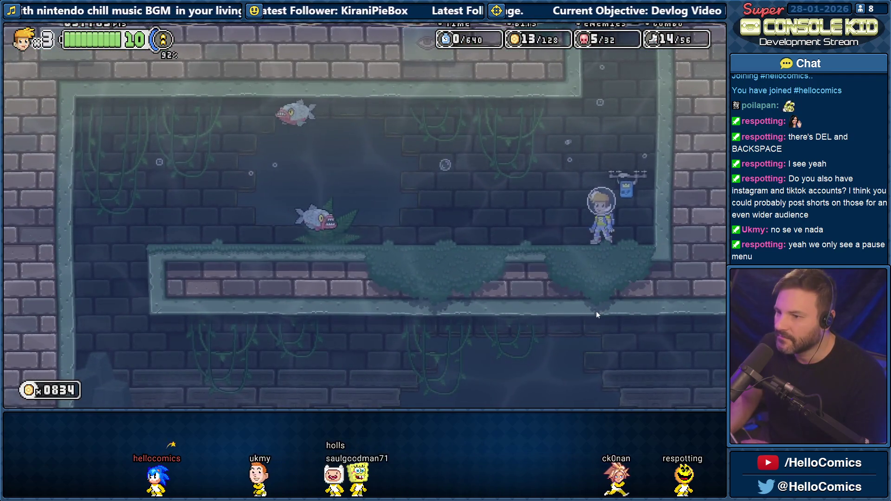
pyautogui.press('Left')
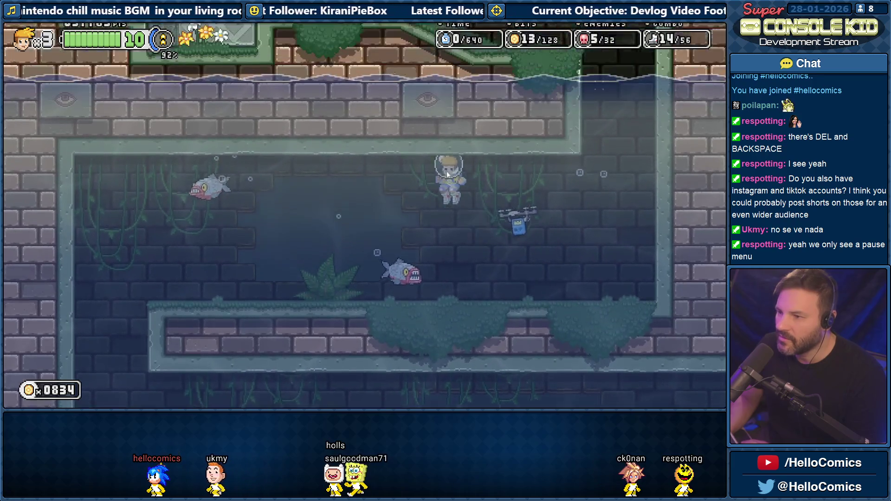
pyautogui.press('Down')
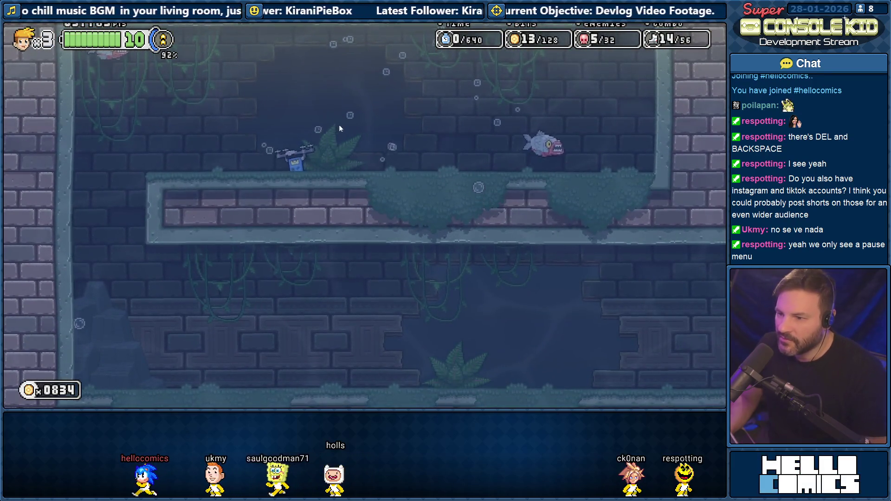
pyautogui.press('Up')
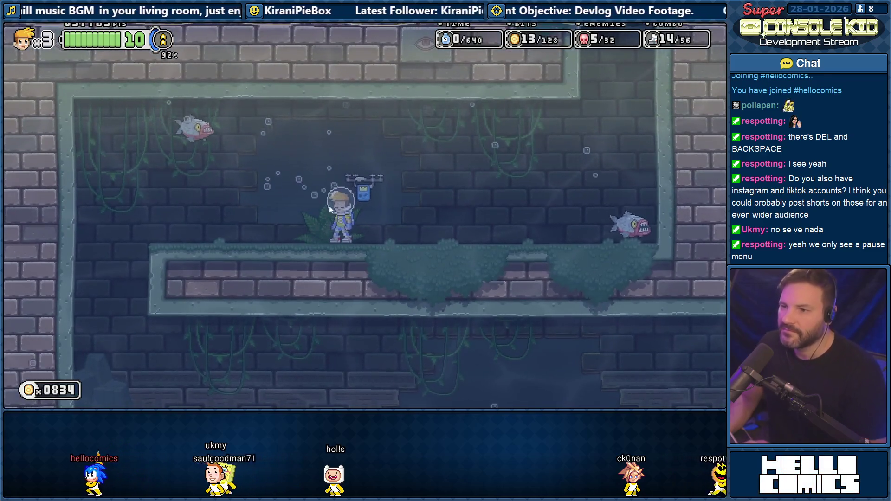
pyautogui.press('Left')
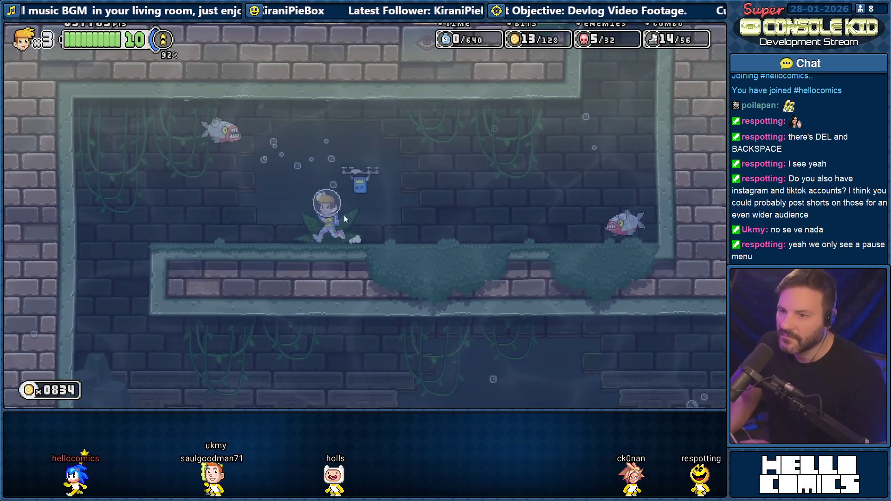
pyautogui.press('Down')
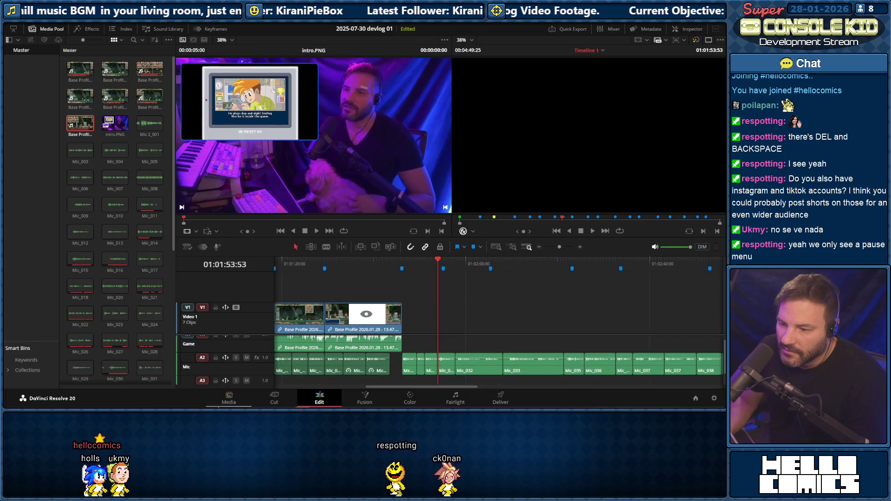
pyautogui.hotkey('alt', 'Tab')
pyautogui.scroll(2, 308, 286)
pyautogui.scroll(1, 277, 303)
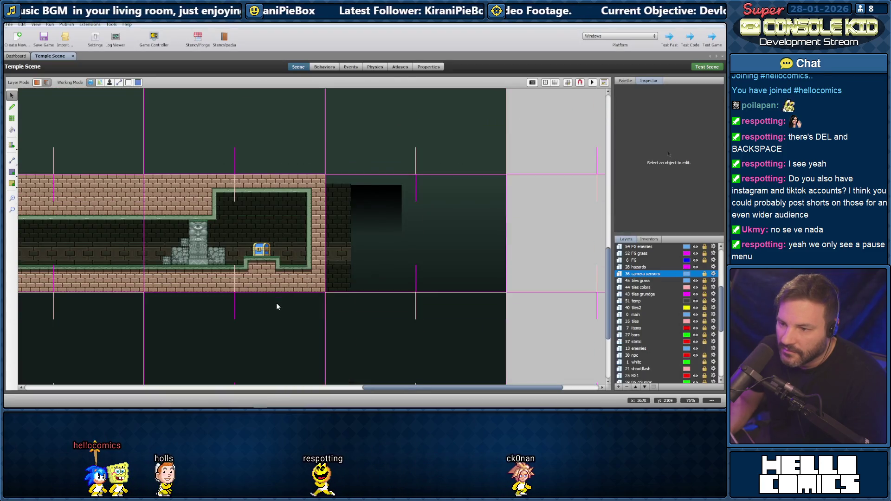
pyautogui.moveTo(387, 392)
pyautogui.mouseDown()
pyautogui.moveTo(102, 361)
pyautogui.moveTo(153, 241)
pyautogui.mouseUp()
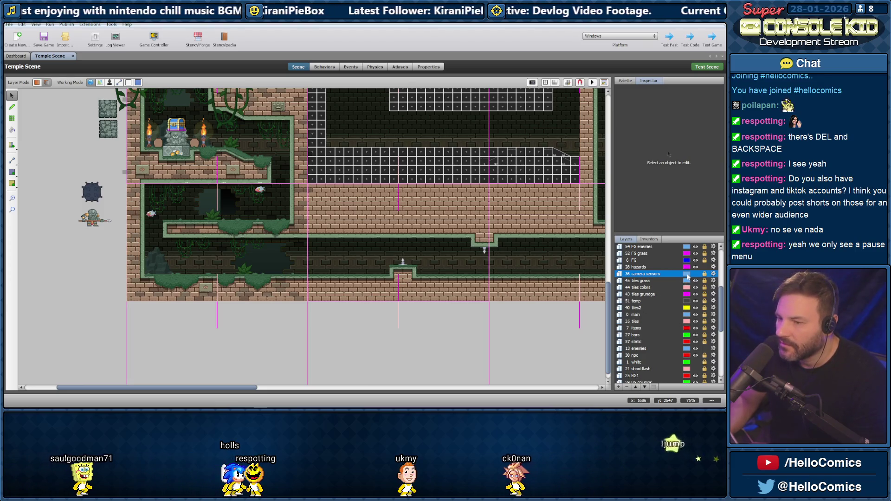
pyautogui.scroll(-5, 662, 288)
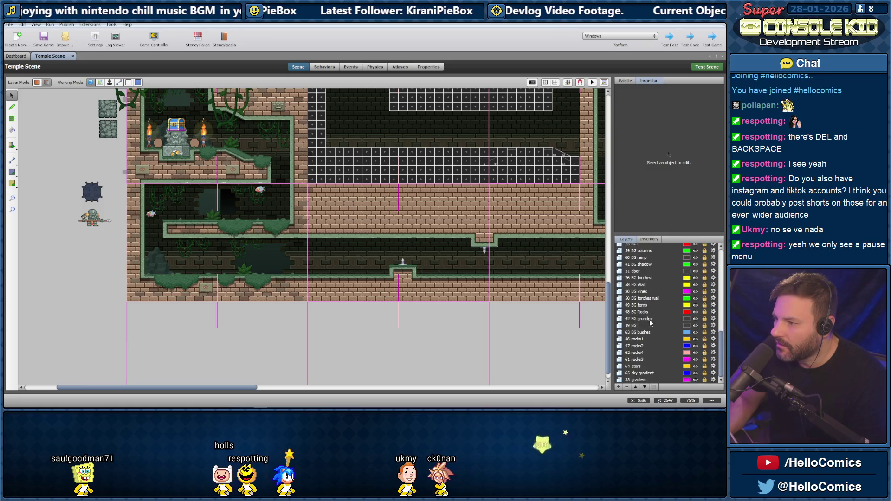
pyautogui.scroll(2, 641, 307)
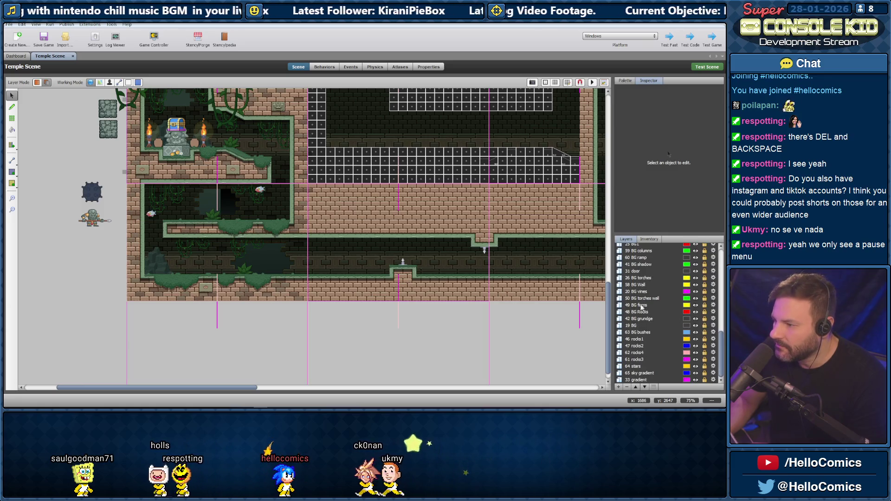
# On the enemies layer, box-select the two fish, start a Temple Scene test and return to Resolve
pyautogui.click(676, 271)
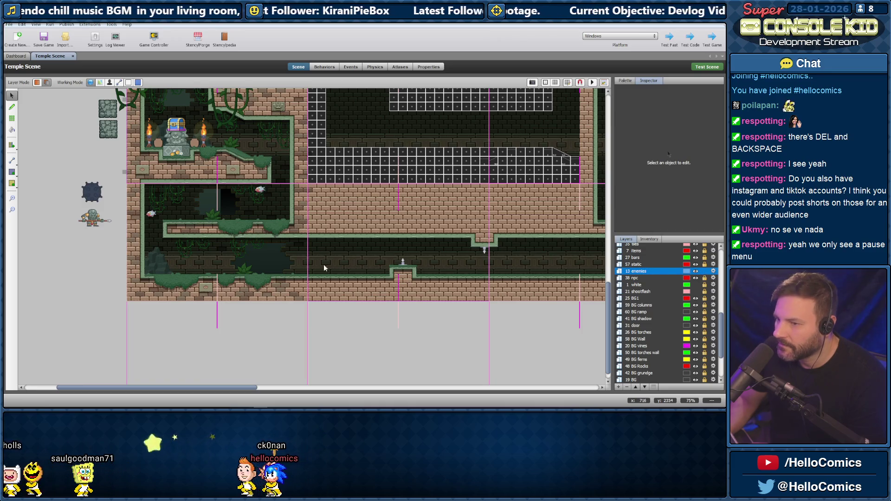
pyautogui.moveTo(314, 305); pyautogui.dragTo(120, 167)
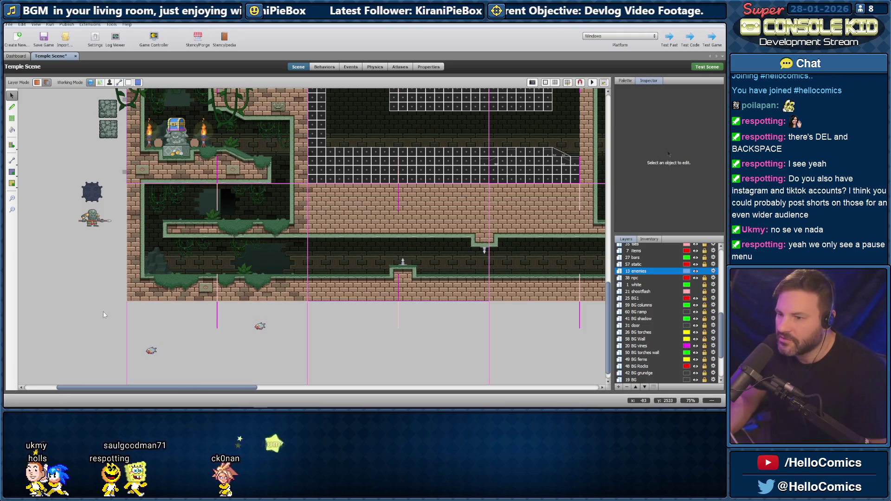
pyautogui.click(704, 68)
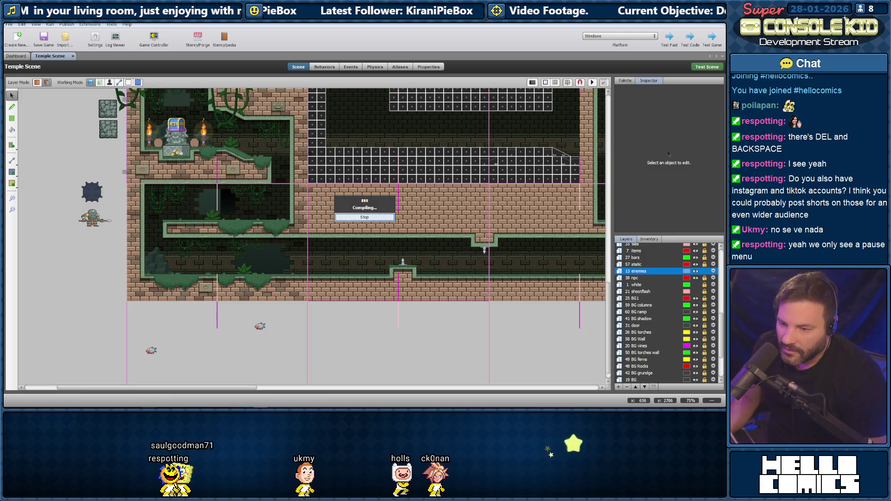
pyautogui.hotkey('alt', 'Tab')
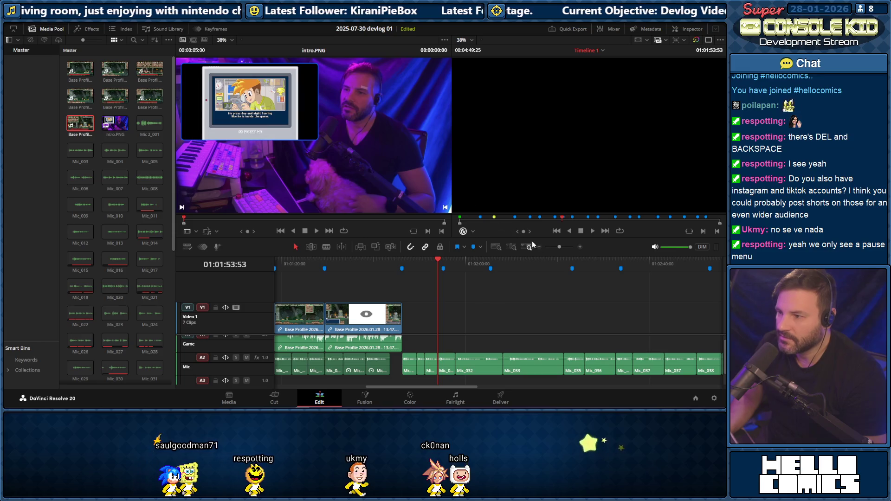
# Zoom out to the whole timeline and play back the later footage
pyautogui.moveTo(560, 248); pyautogui.dragTo(556, 248)
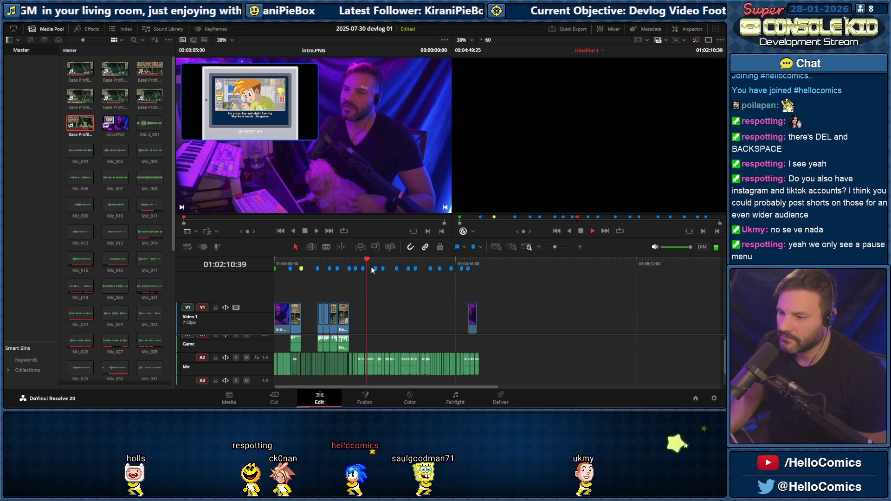
pyautogui.moveTo(373, 271); pyautogui.dragTo(396, 267)
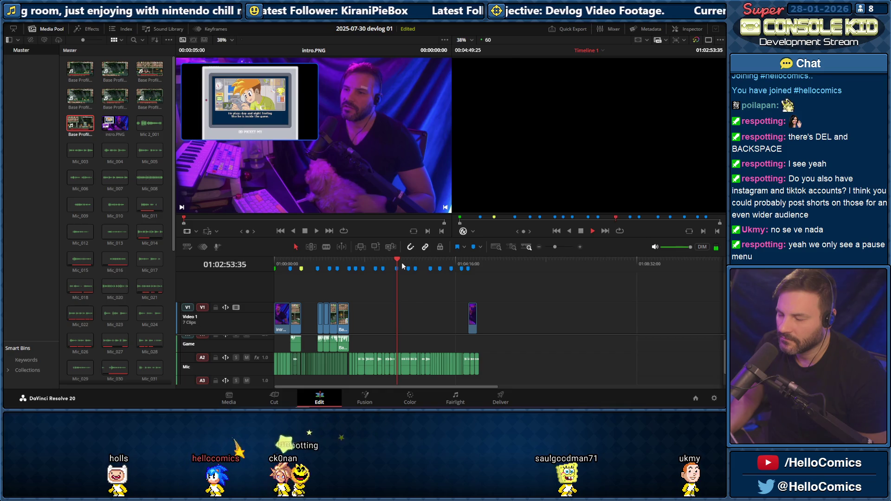
pyautogui.press('space')
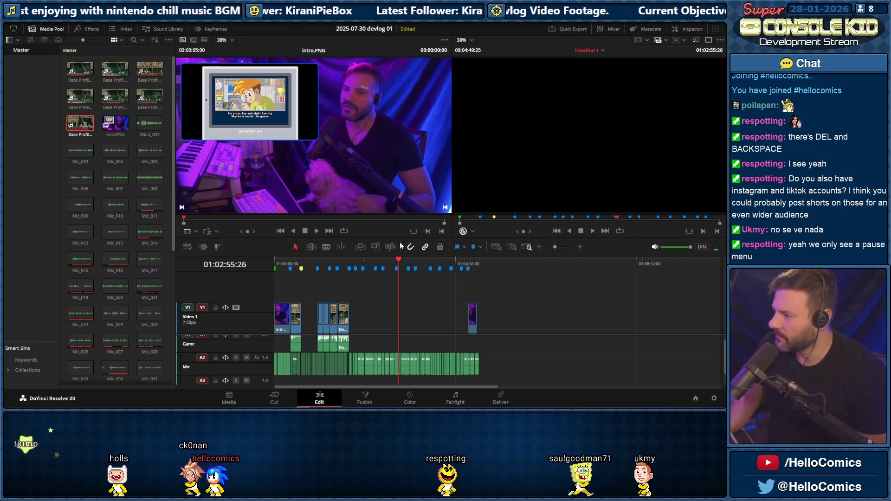
pyautogui.press('space')
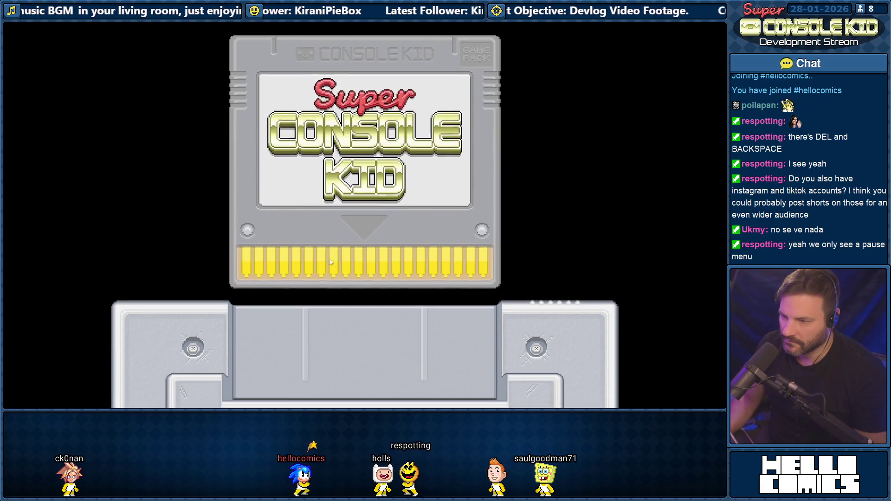
# Switch over to the ConsoleKid game window
pyautogui.hotkey('alt', 'Tab')
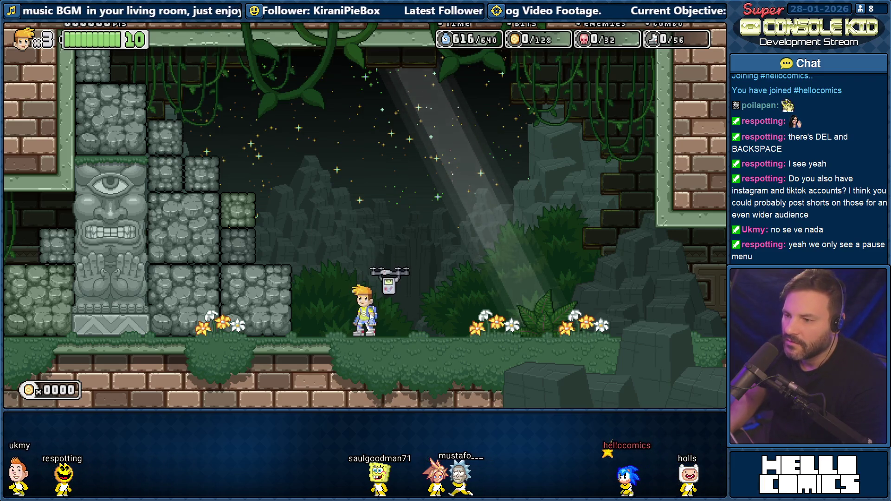
# Run and jump left through the torch-lit corridor to reach the drone
pyautogui.press('Left')
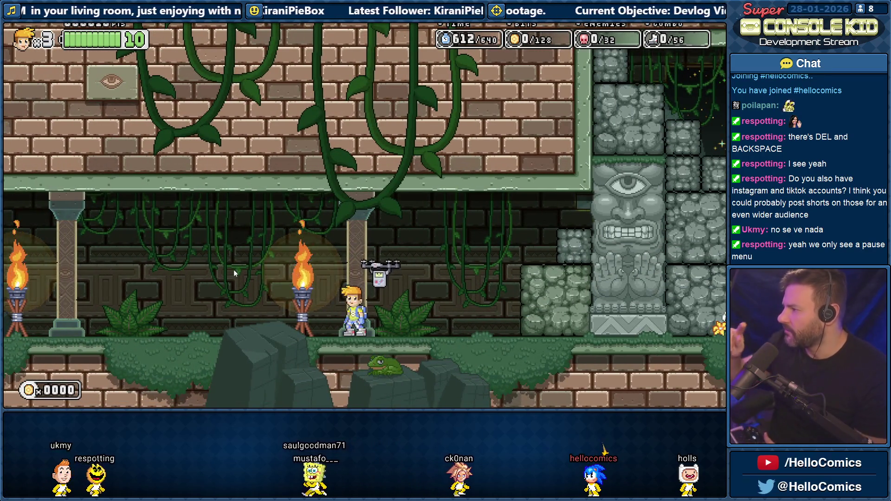
pyautogui.press('Left')
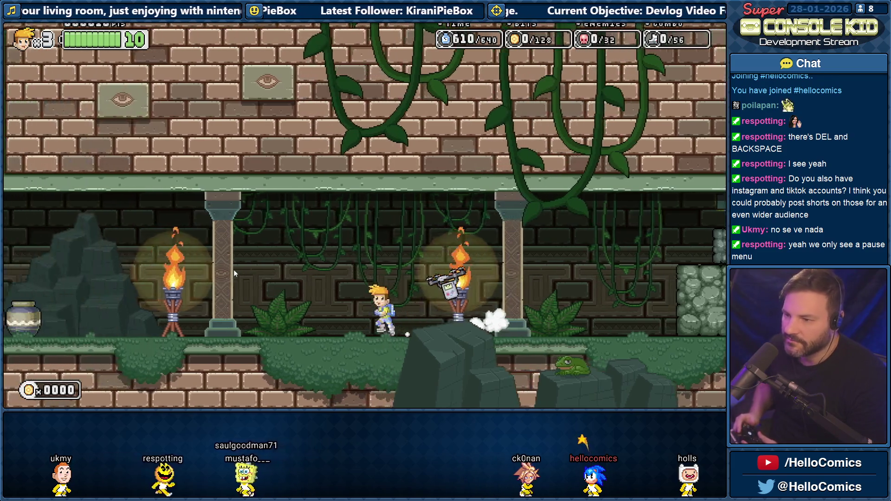
pyautogui.press('Left')
pyautogui.press('space')
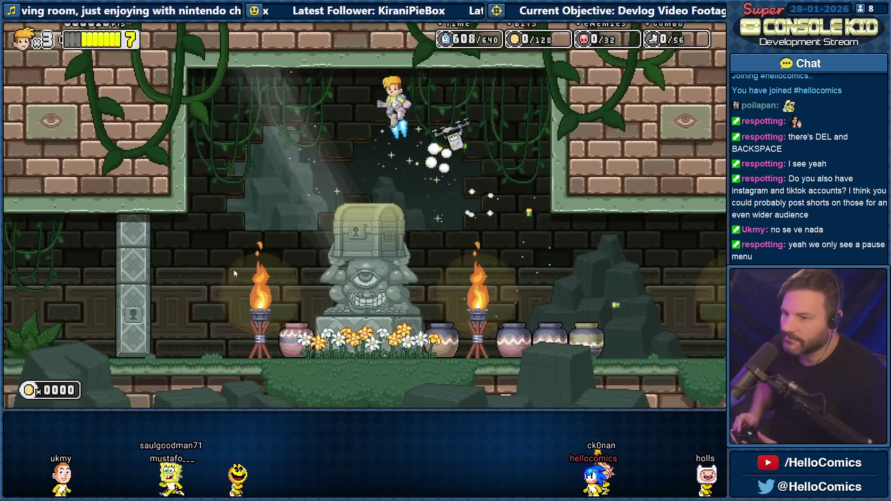
pyautogui.press('Left')
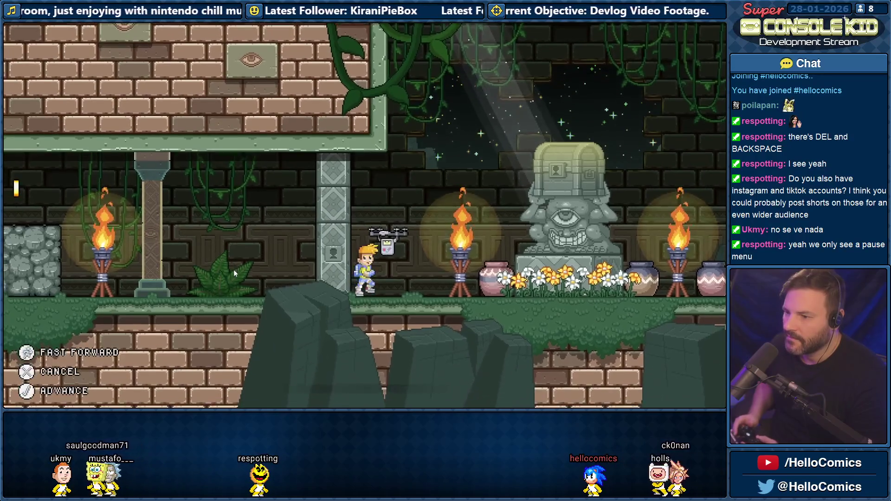
# Go through the locked-door dialogue, open the treasure chest, then call up the window switcher
pyautogui.press('Up')
pyautogui.press('Return')
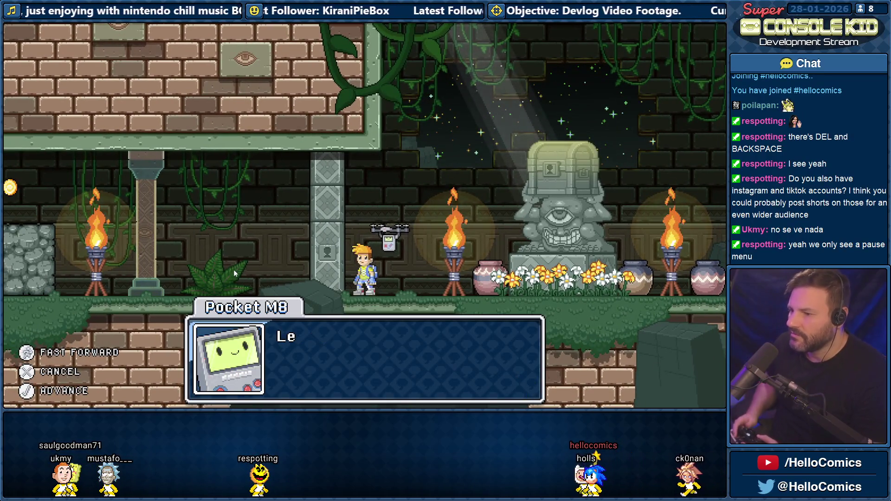
pyautogui.press('Return')
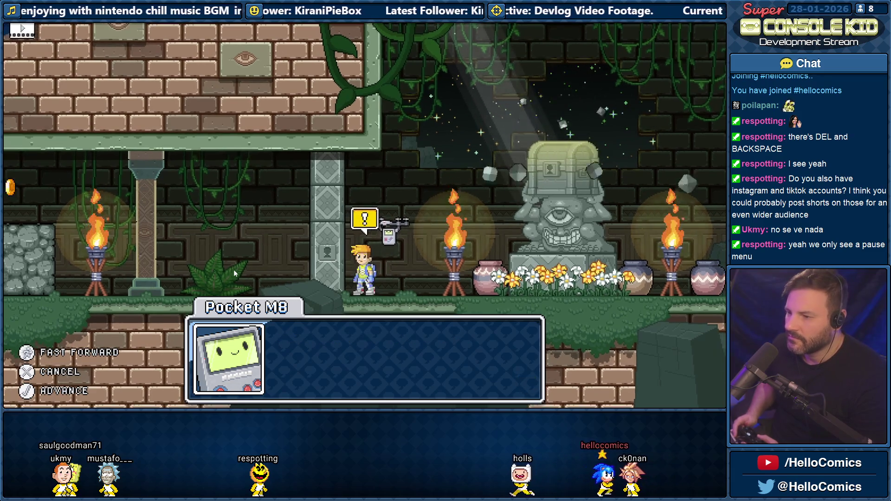
pyautogui.press('Return')
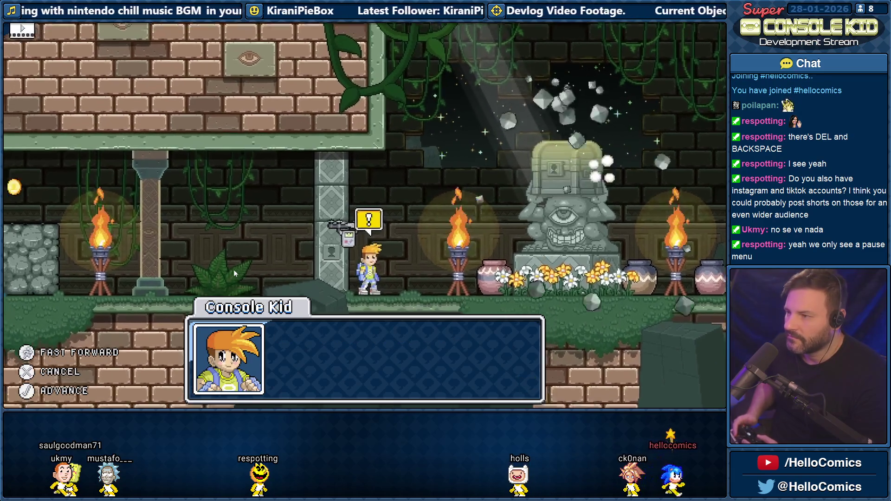
pyautogui.press('Return')
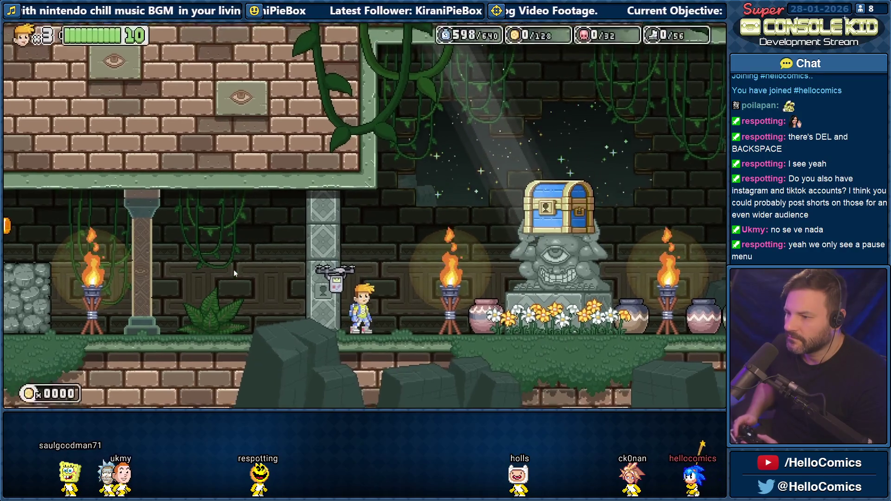
pyautogui.press('Right')
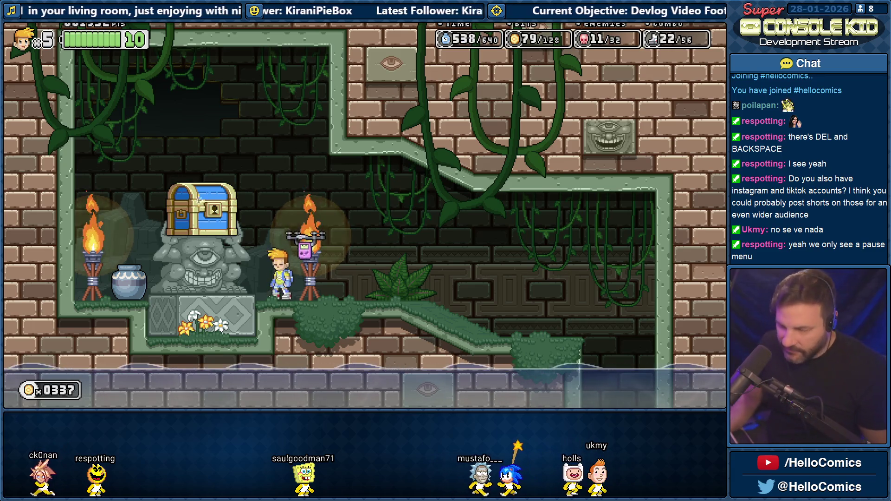
pyautogui.hotkey('alt', 'Tab')
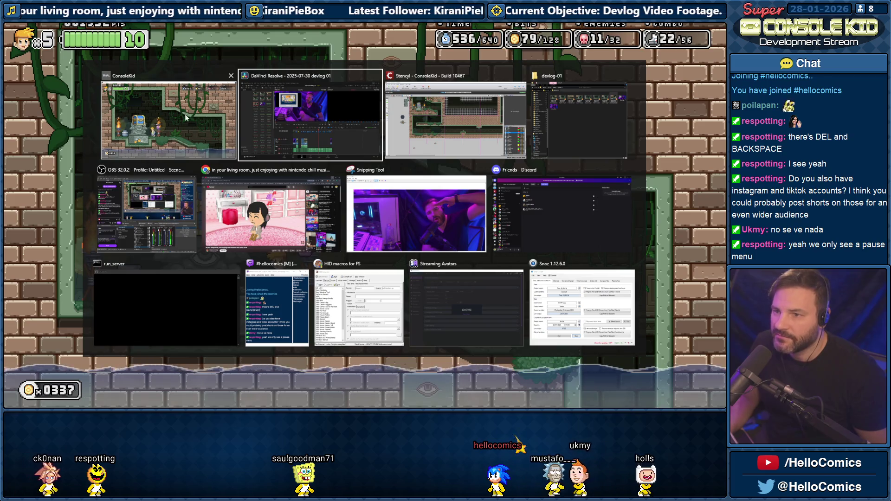
# Copy the newest mp4 game recording from the Base Profile folder
pyautogui.click(304, 121)
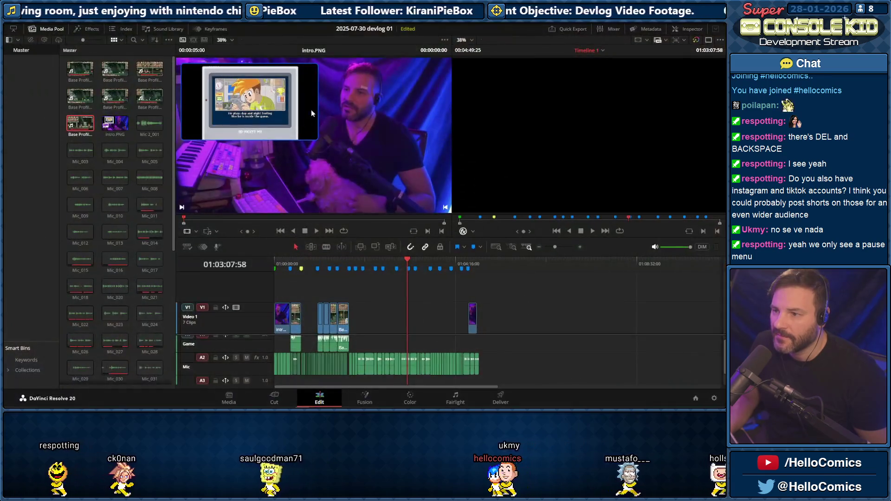
pyautogui.hotkey('alt', 'Tab')
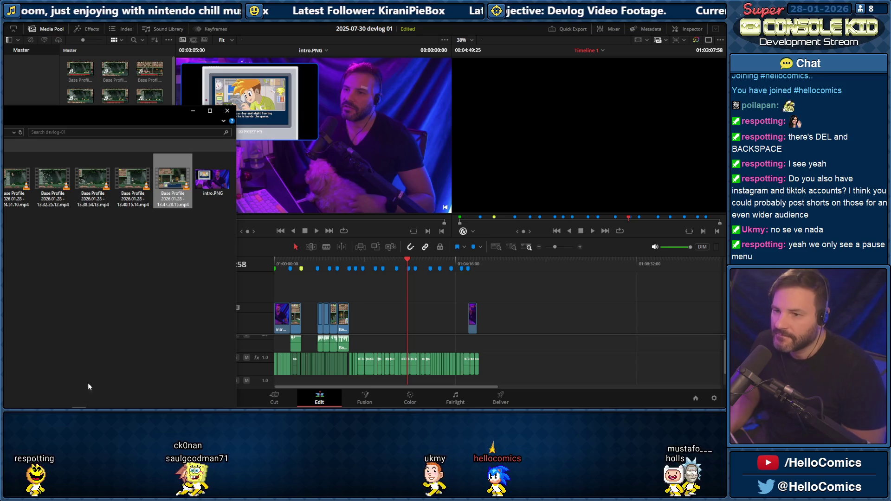
pyautogui.moveTo(342, 103); pyautogui.dragTo(360, 79)
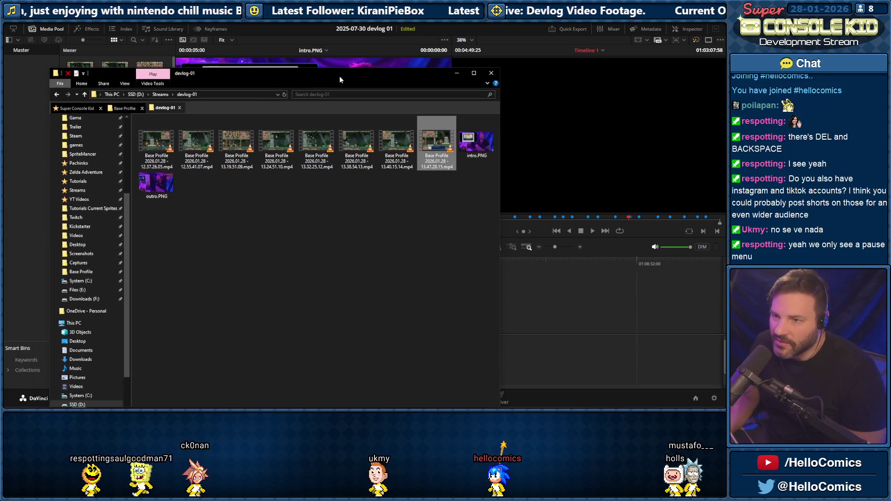
pyautogui.click(125, 108)
pyautogui.scroll(-1, 316, 288)
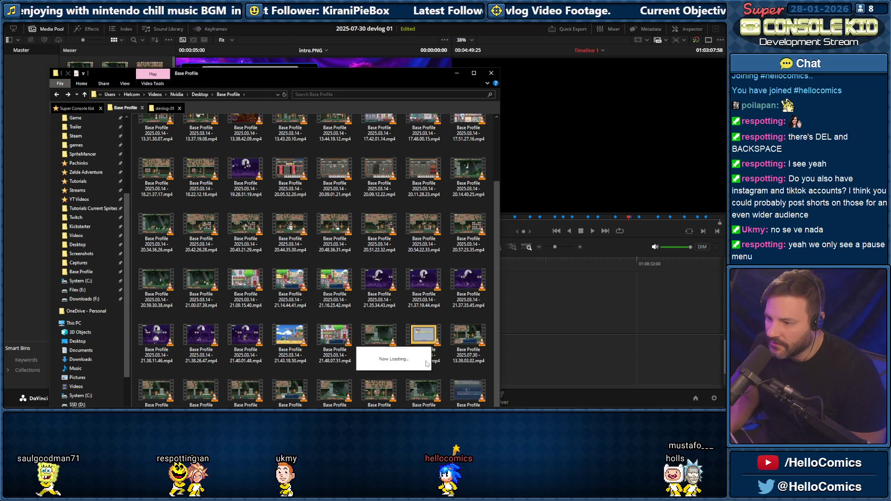
pyautogui.rightClick(464, 388)
pyautogui.click(382, 341)
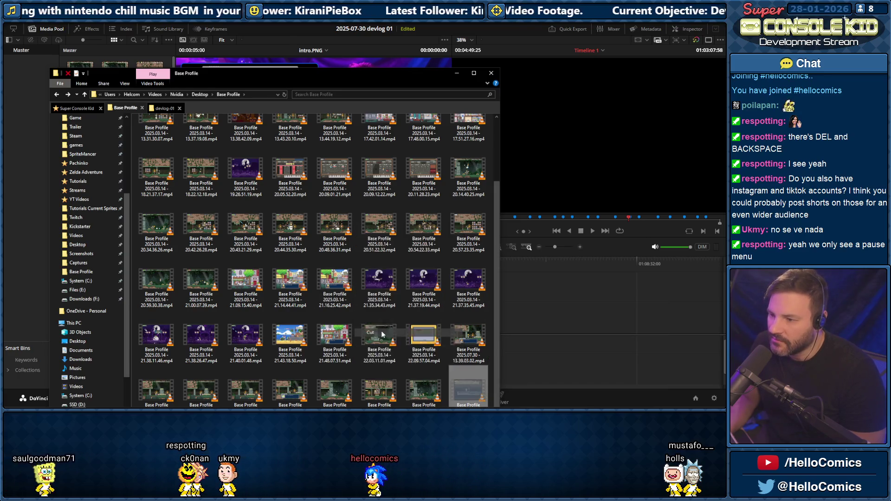
# Paste the recording into the devlog-01 folder and move Explorer aside
pyautogui.click(165, 107)
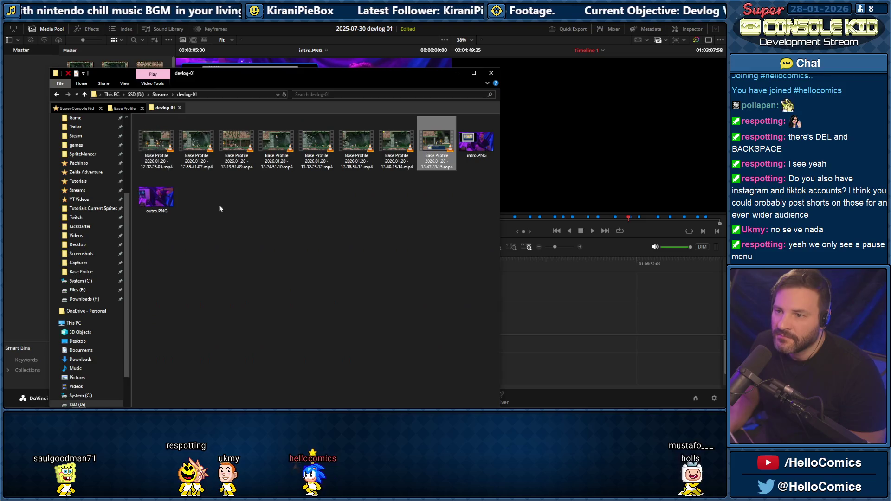
pyautogui.rightClick(141, 214)
pyautogui.click(161, 264)
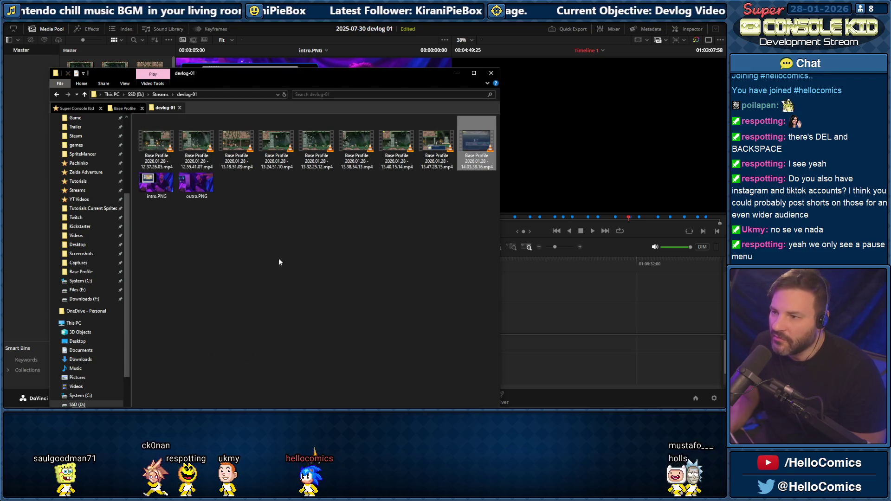
pyautogui.moveTo(398, 79); pyautogui.dragTo(169, 92)
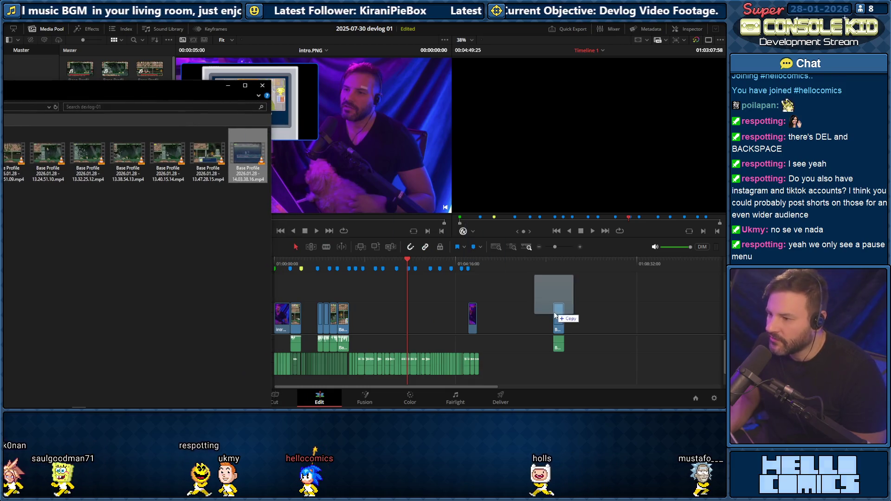
# Drag the new mp4 from Explorer onto the Resolve timeline after the earlier clips
pyautogui.moveTo(454, 251)
pyautogui.mouseDown()
pyautogui.moveTo(552, 321)
pyautogui.moveTo(357, 324)
pyautogui.mouseUp()
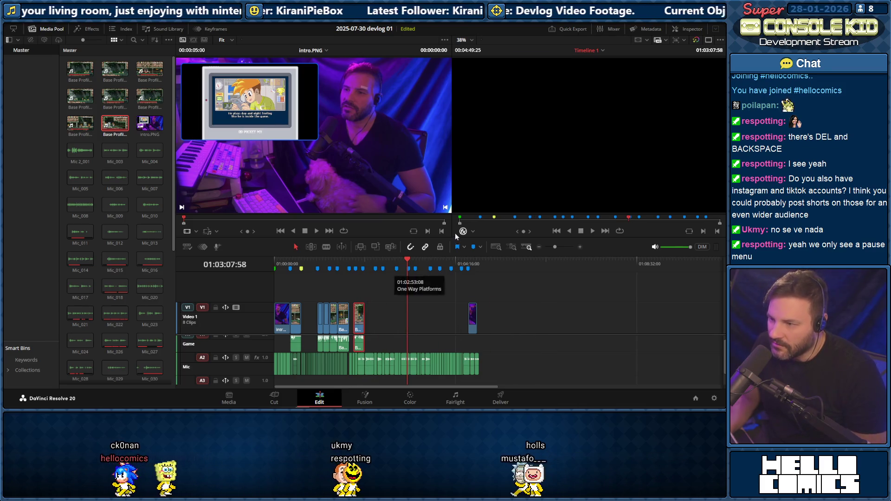
# Butt the new clip against the previous one and preview the join
pyautogui.moveTo(558, 246); pyautogui.dragTo(560, 246)
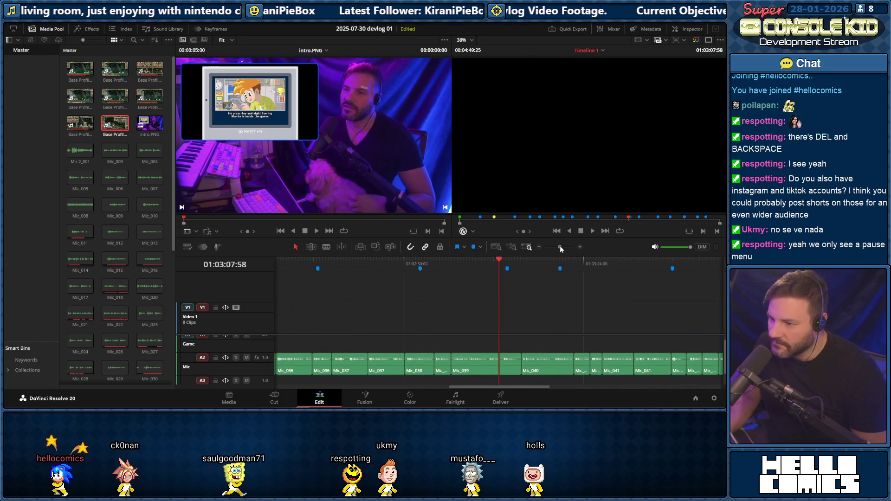
pyautogui.moveTo(470, 387); pyautogui.dragTo(398, 390)
pyautogui.moveTo(457, 320); pyautogui.dragTo(427, 322)
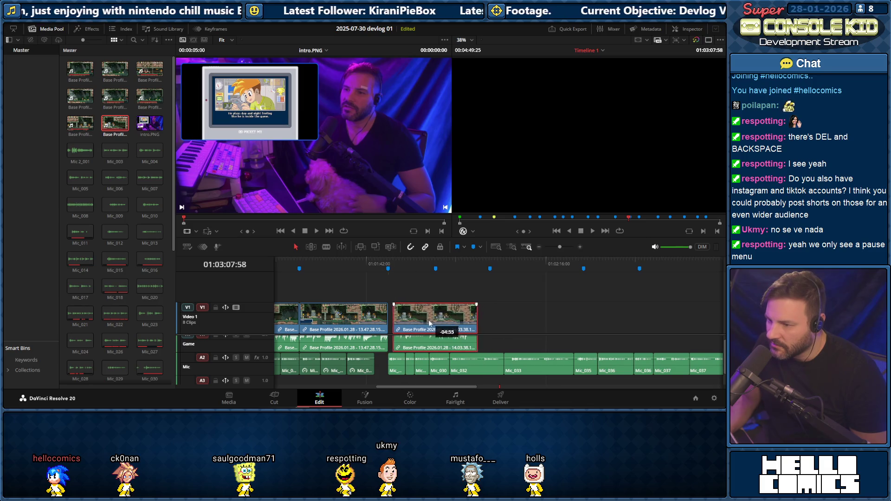
pyautogui.click(387, 265)
pyautogui.press('space')
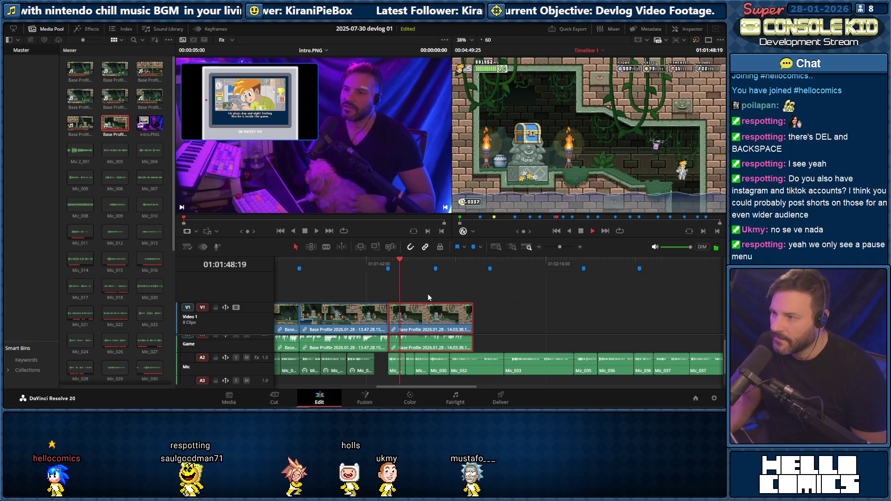
pyautogui.press('space')
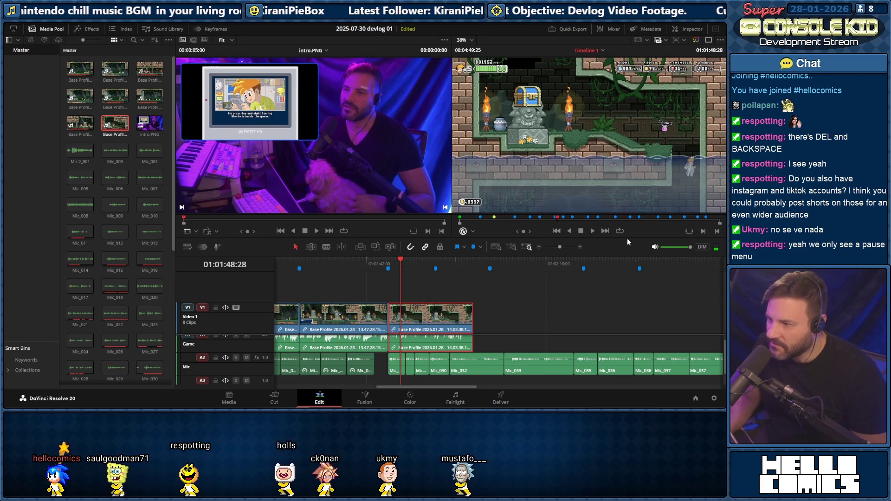
# Trim the start of the new clip and play through the result
pyautogui.moveTo(561, 247); pyautogui.dragTo(565, 247)
pyautogui.moveTo(432, 320); pyautogui.dragTo(481, 322)
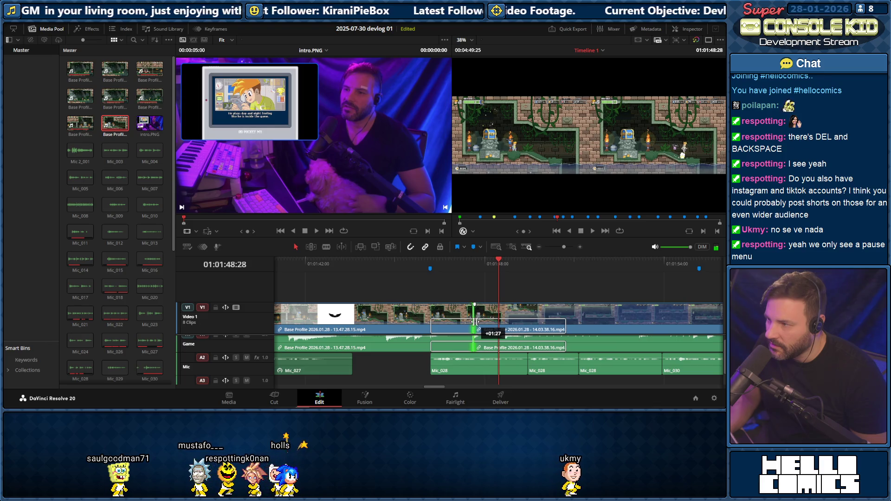
pyautogui.moveTo(478, 322); pyautogui.dragTo(479, 322)
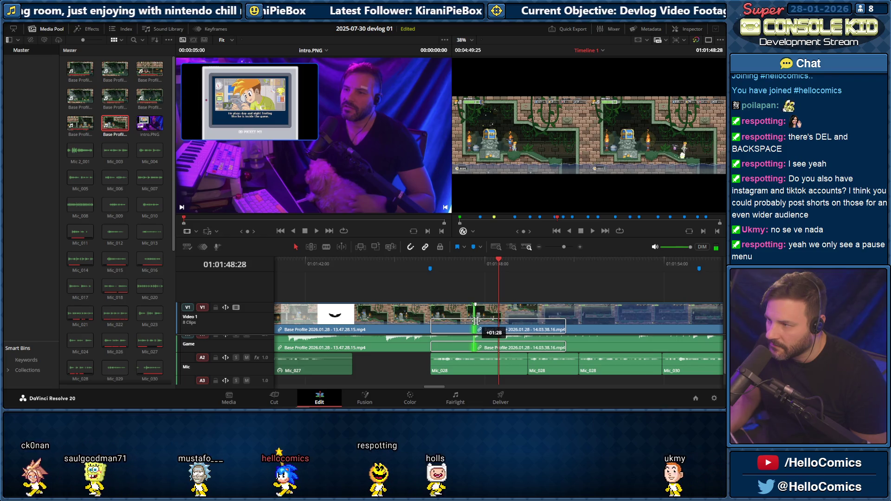
pyautogui.moveTo(479, 322); pyautogui.dragTo(479, 322)
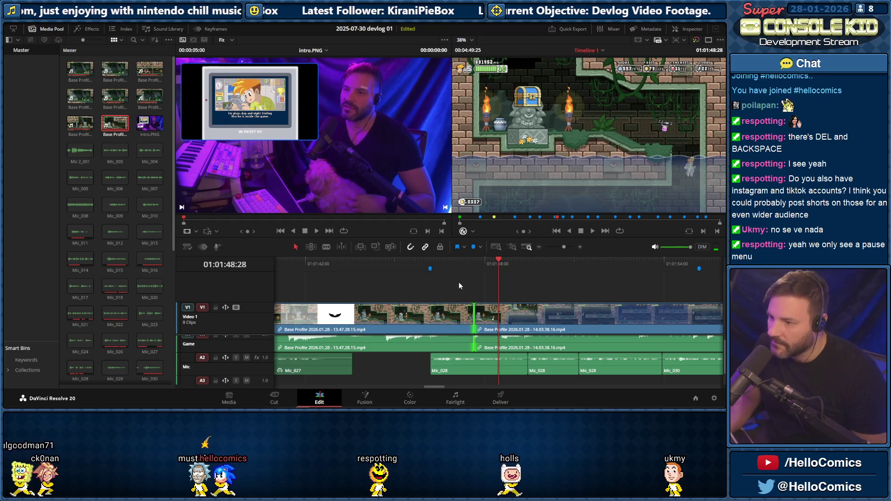
pyautogui.press('space')
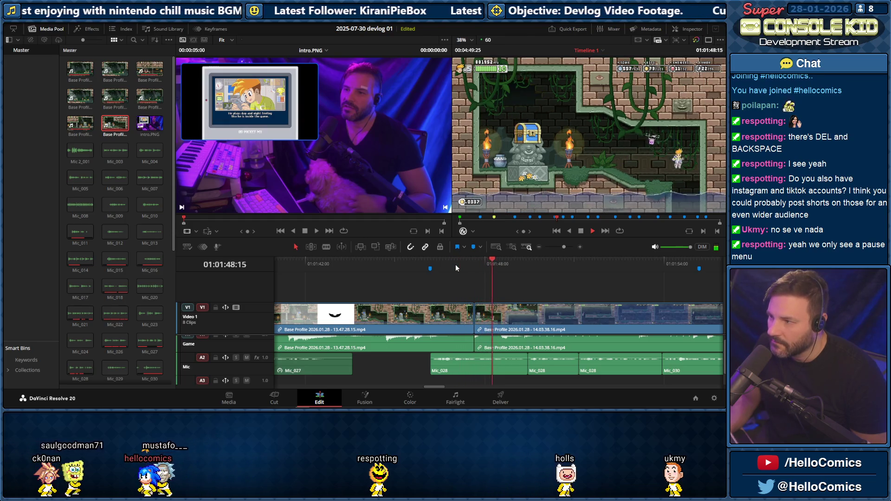
pyautogui.press('space')
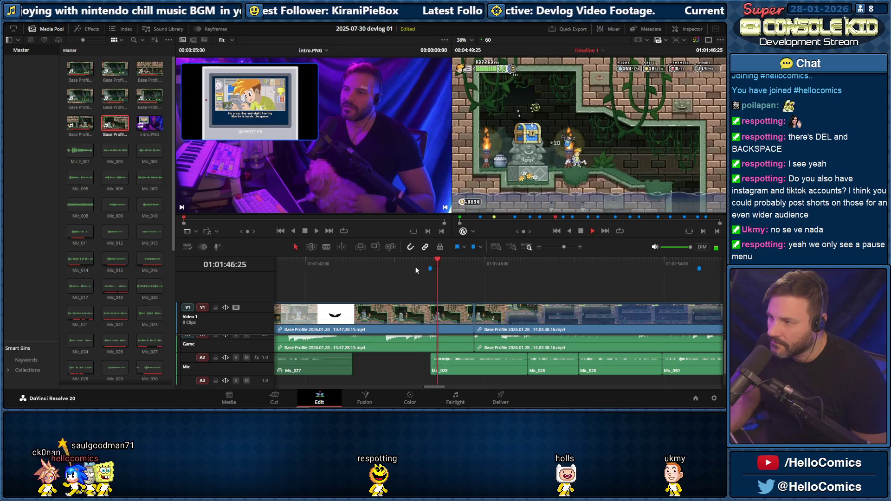
pyautogui.press('space')
# Shorten the end of the first game clip by about 1.5 seconds and replay the cut
pyautogui.moveTo(473, 318)
pyautogui.mouseDown()
pyautogui.moveTo(430, 318)
pyautogui.moveTo(469, 320)
pyautogui.mouseUp()
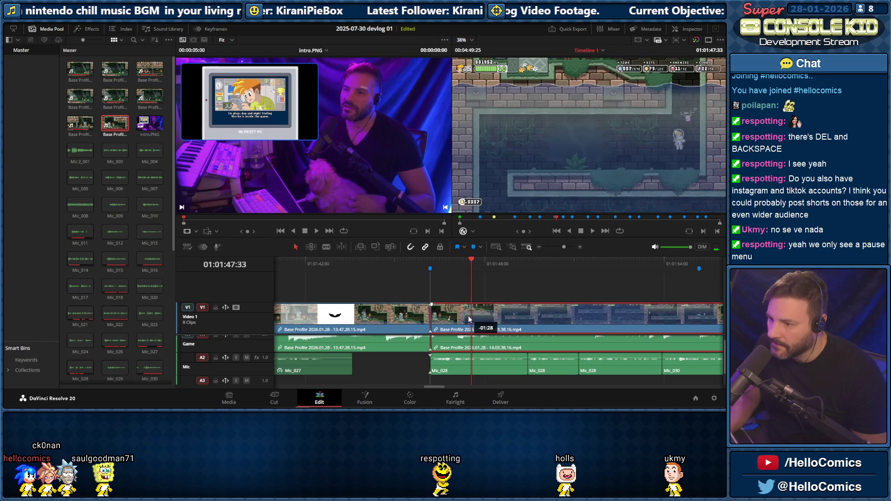
pyautogui.press('space')
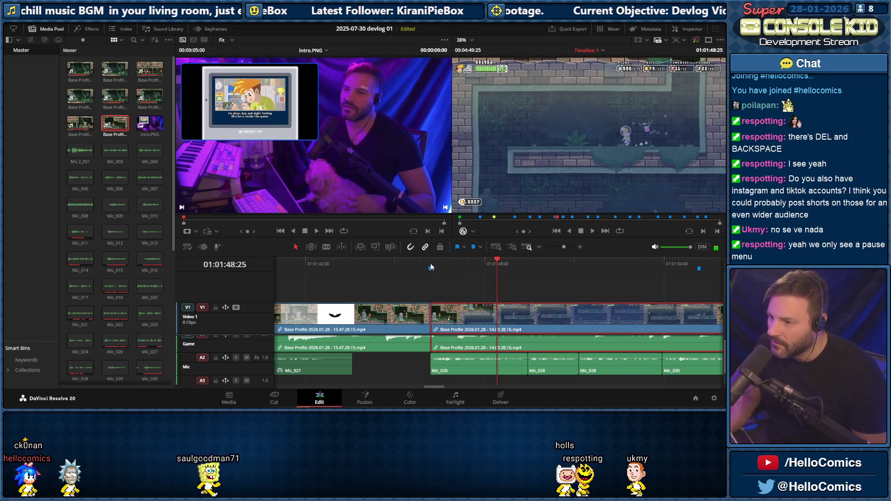
# Play through the later clip, then cut about three seconds off its end
pyautogui.click(425, 262)
pyautogui.press('space')
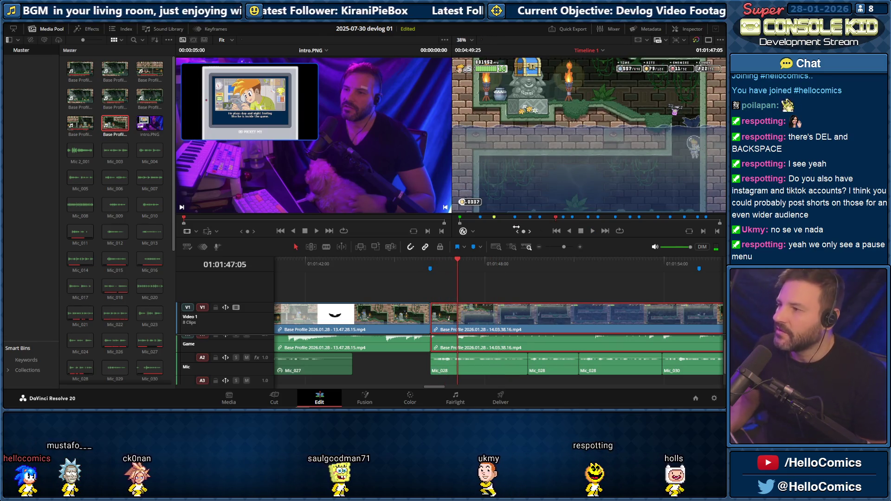
pyautogui.press('space')
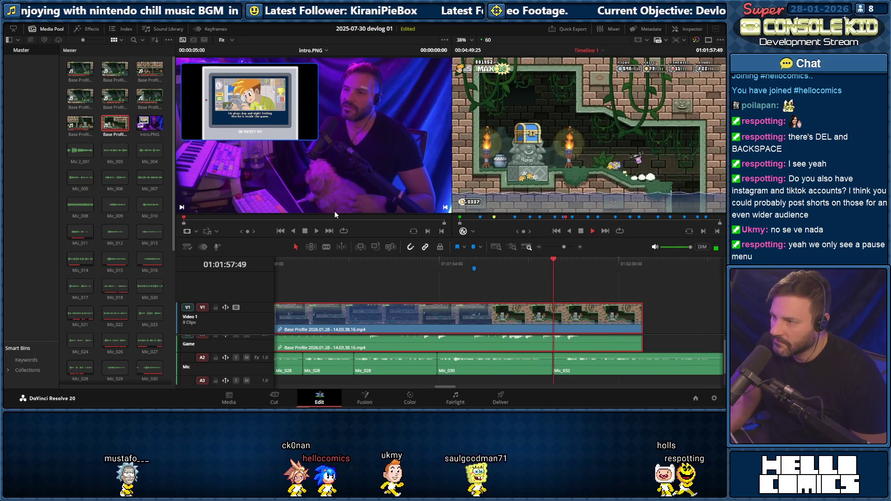
pyautogui.press('space')
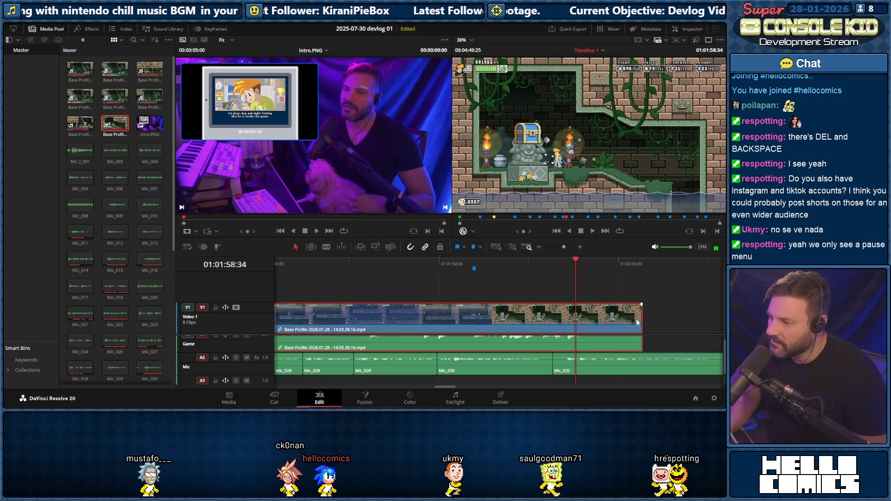
pyautogui.moveTo(641, 317); pyautogui.dragTo(550, 321)
# Replay the new clip ending from shortly before it, near where Mic_032 begins
pyautogui.click(492, 263)
pyautogui.press('space')
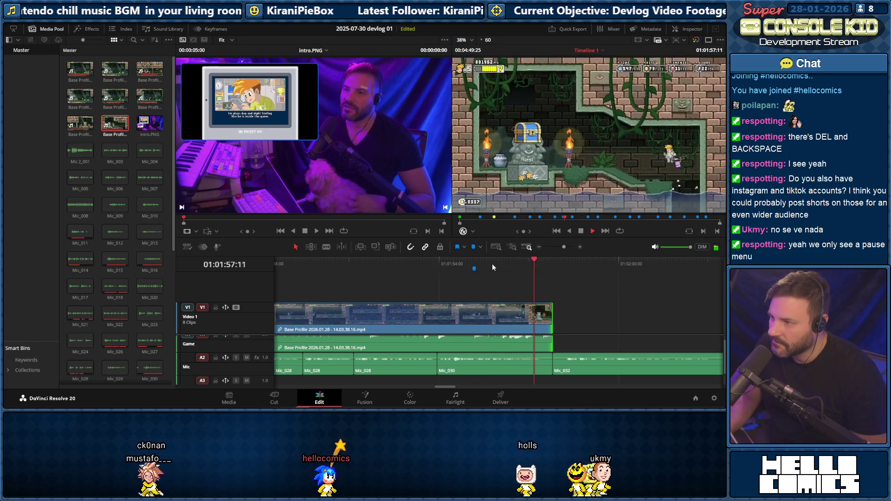
pyautogui.press('space')
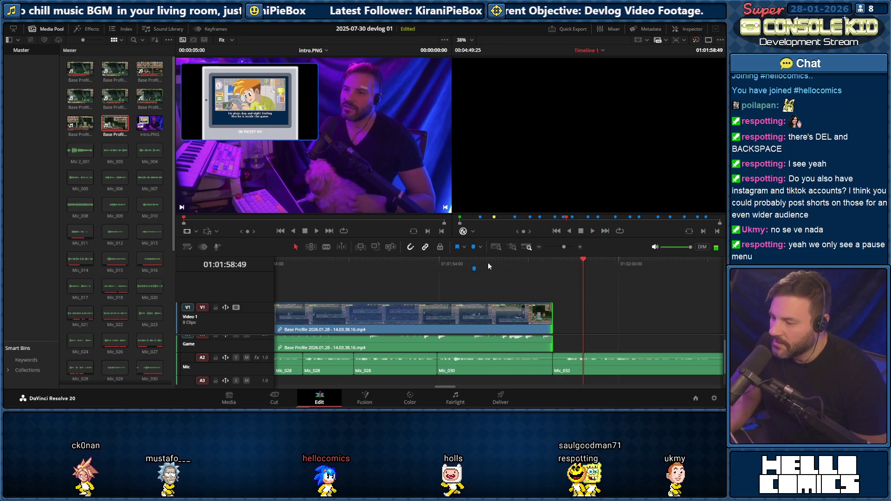
pyautogui.press('space')
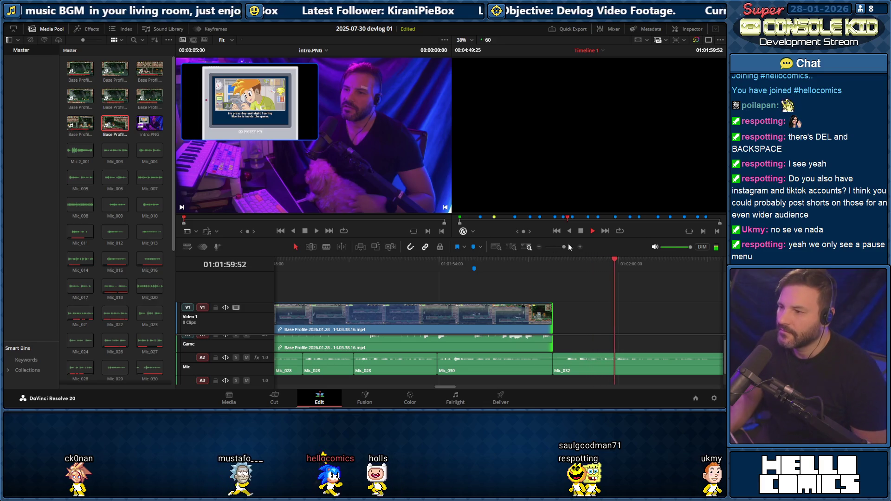
pyautogui.moveTo(563, 247); pyautogui.dragTo(561, 248)
# Replay the cuts between the game clips through to the later clip's end
pyautogui.click(374, 263)
pyautogui.press('space')
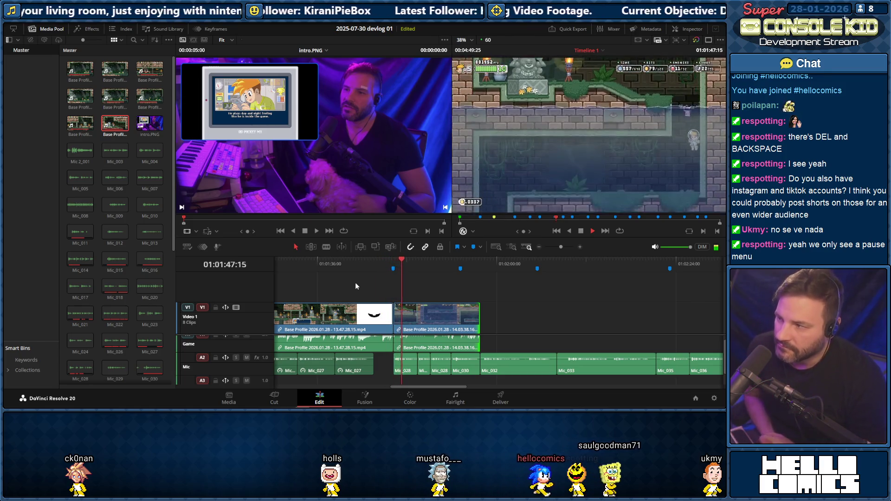
pyautogui.click(393, 264)
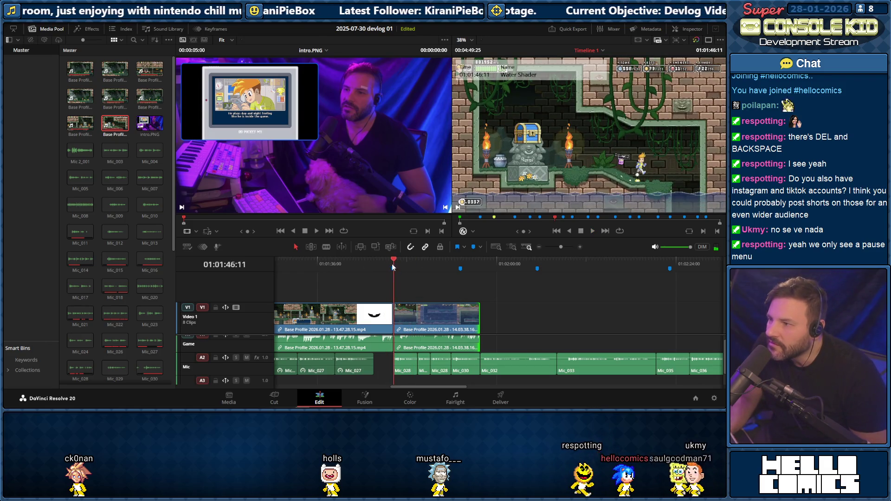
pyautogui.click(384, 263)
pyautogui.press('space')
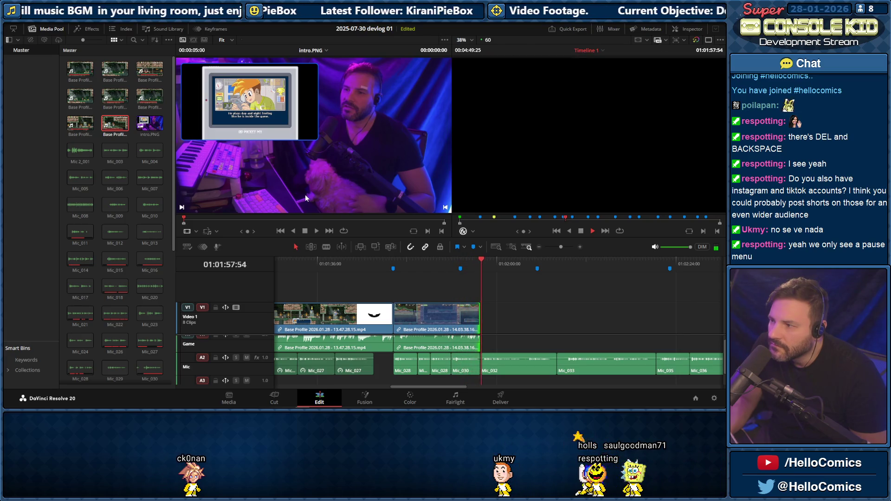
pyautogui.press('space')
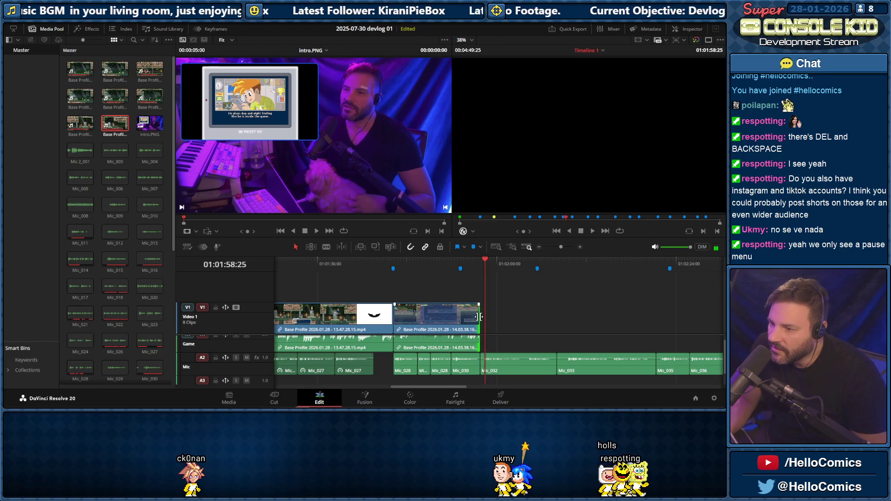
# Extend the later game clip's end twice (+00:36, +00:21), replaying the ending each time
pyautogui.moveTo(479, 317); pyautogui.dragTo(486, 304)
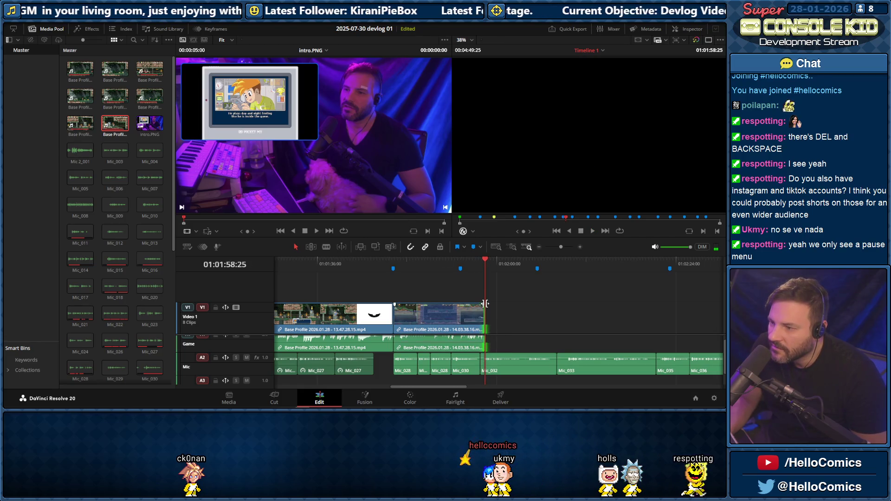
pyautogui.click(471, 264)
pyautogui.press('space')
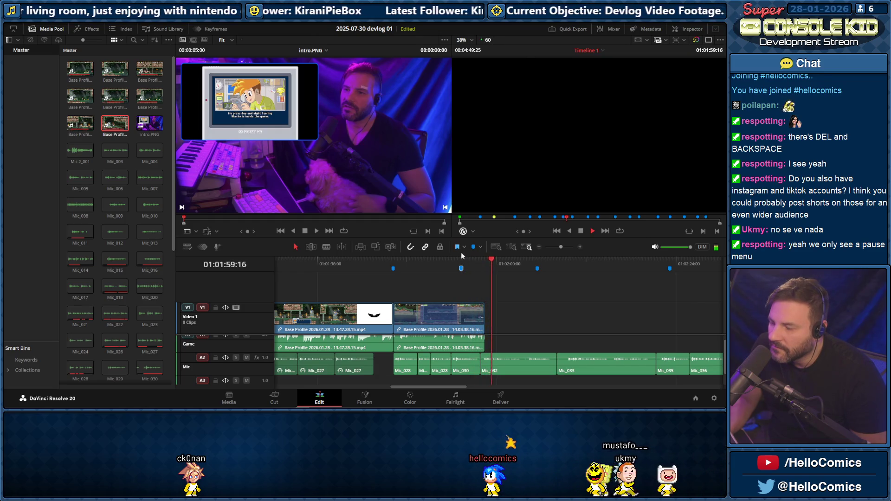
pyautogui.moveTo(486, 325); pyautogui.dragTo(488, 325)
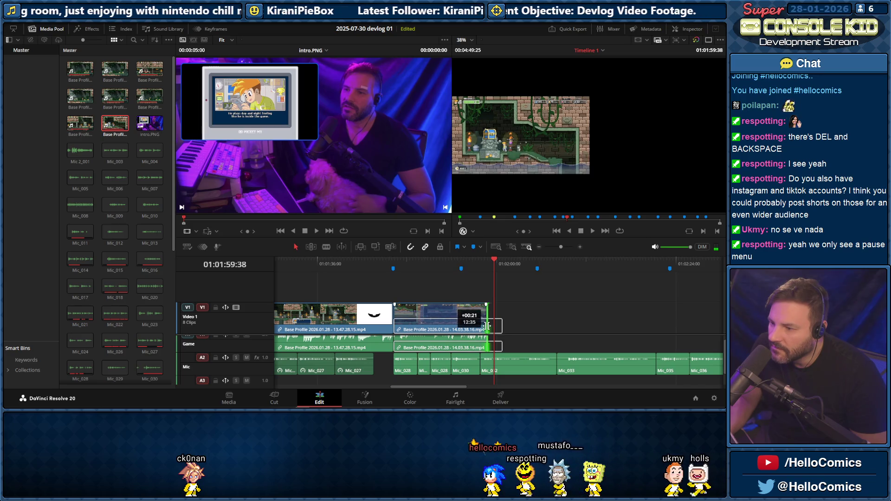
pyautogui.click(468, 268)
pyautogui.press('space')
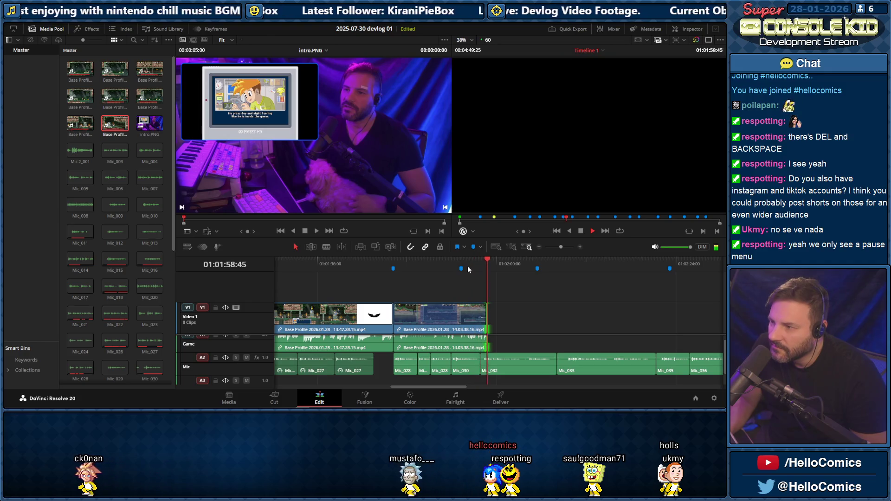
pyautogui.click(472, 268)
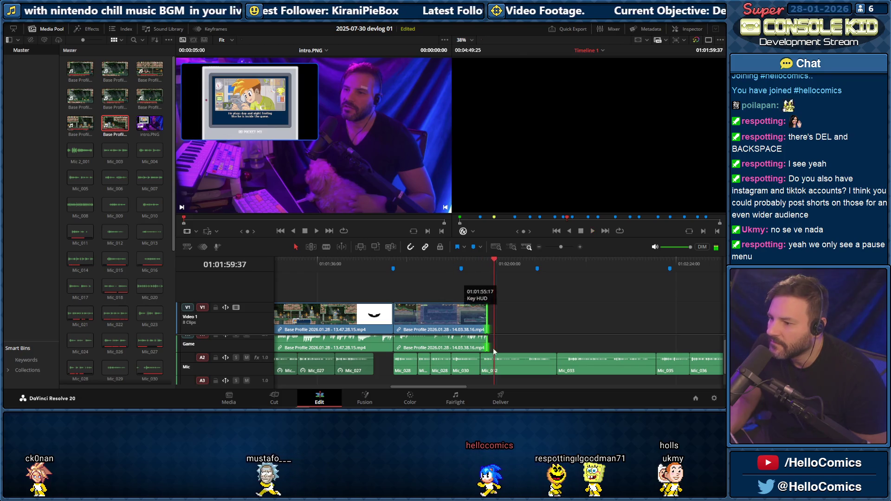
pyautogui.moveTo(435, 387); pyautogui.dragTo(450, 387)
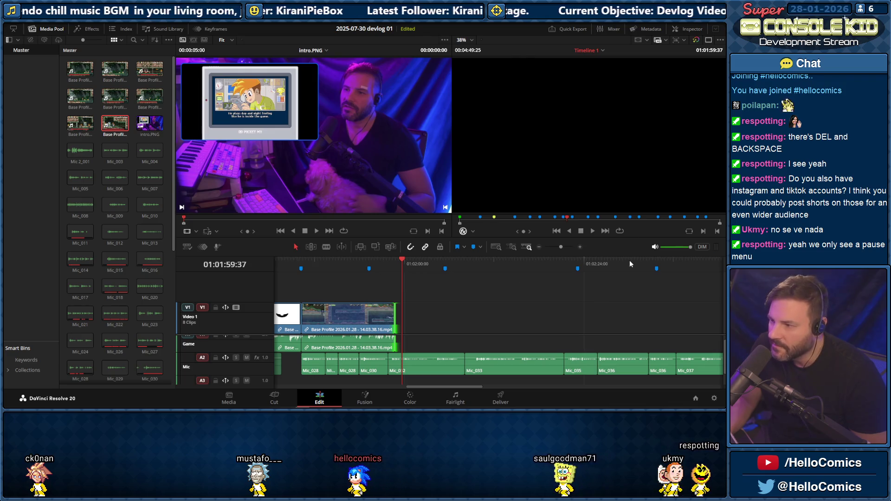
# Move the purple outro image later so it ends alongside the mic audio
pyautogui.moveTo(556, 248); pyautogui.dragTo(562, 247)
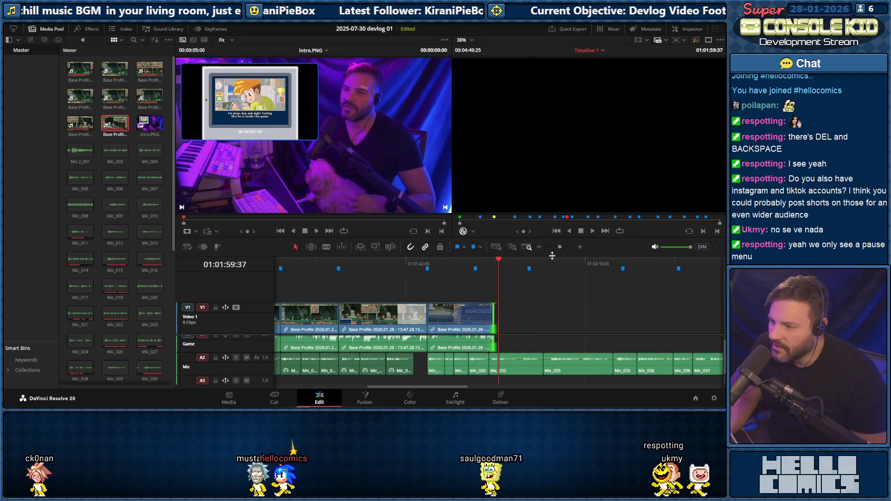
pyautogui.moveTo(438, 389); pyautogui.dragTo(465, 387)
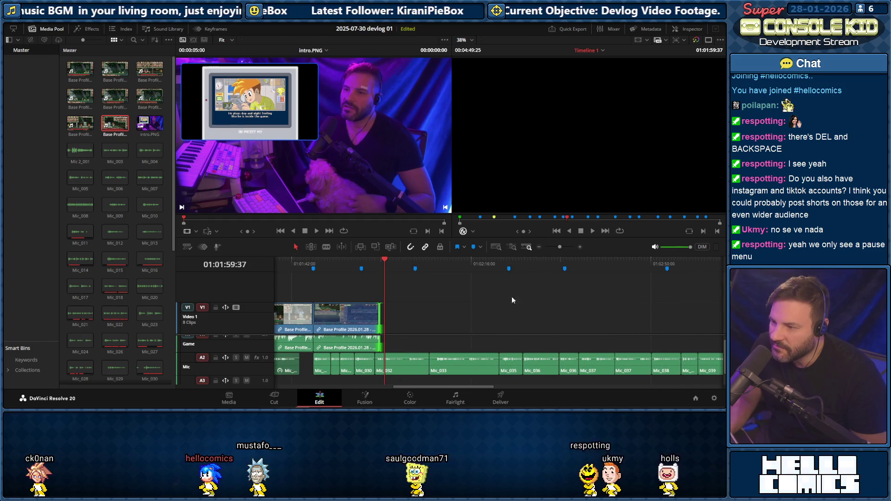
pyautogui.moveTo(559, 246); pyautogui.dragTo(556, 248)
pyautogui.moveTo(605, 358)
pyautogui.mouseDown()
pyautogui.moveTo(448, 380)
pyautogui.moveTo(405, 355)
pyautogui.mouseUp()
pyautogui.click(387, 262)
pyautogui.press('space')
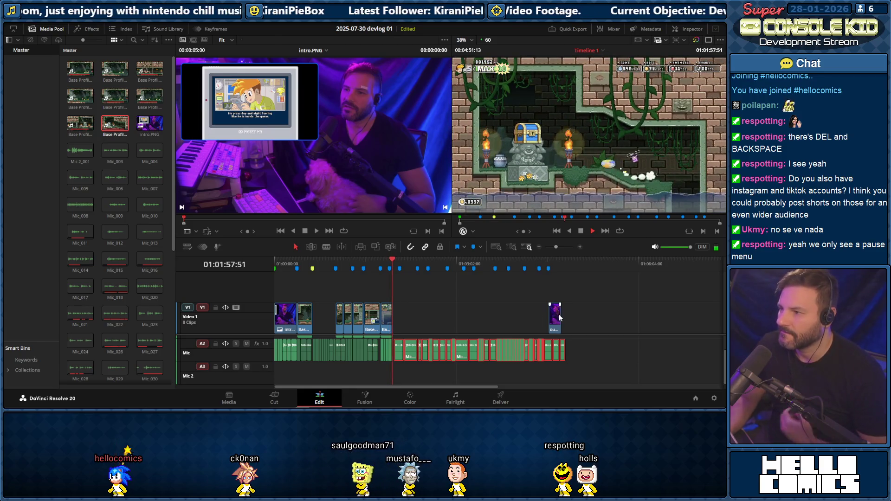
pyautogui.moveTo(558, 322); pyautogui.dragTo(562, 324)
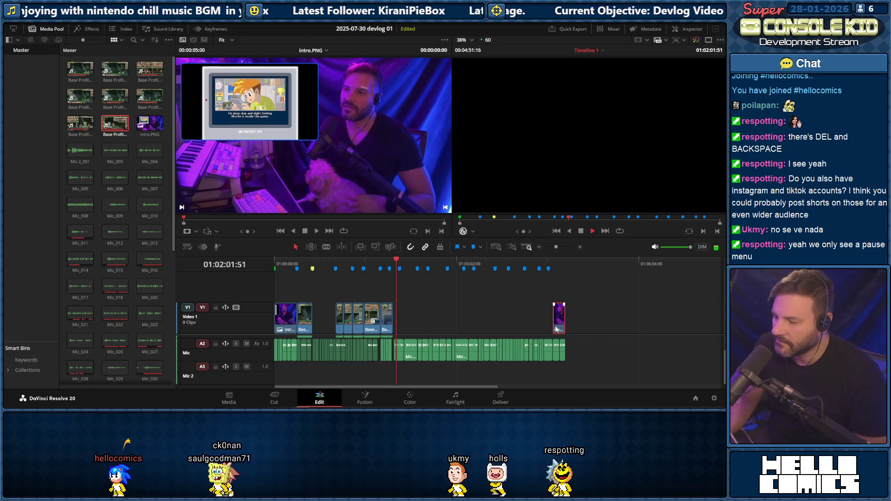
pyautogui.press('space')
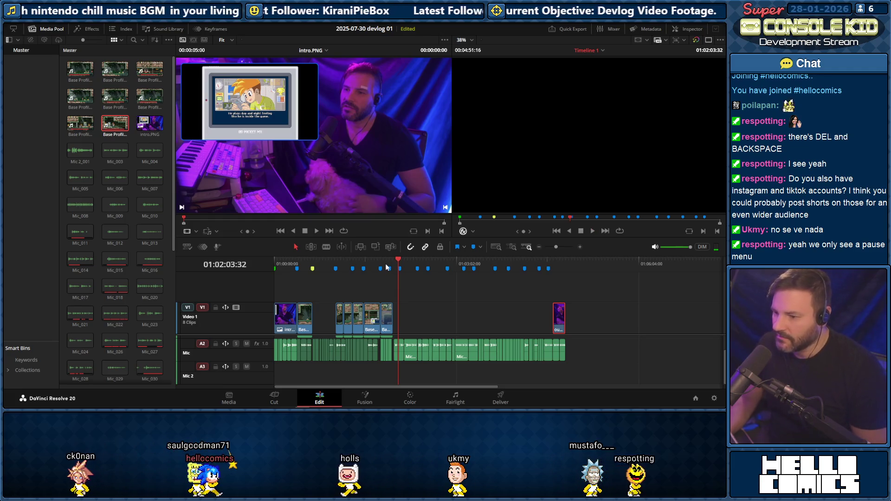
# Return the playhead to 01:00:00:00 and play the whole edit from the beginning
pyautogui.moveTo(385, 263); pyautogui.dragTo(259, 250)
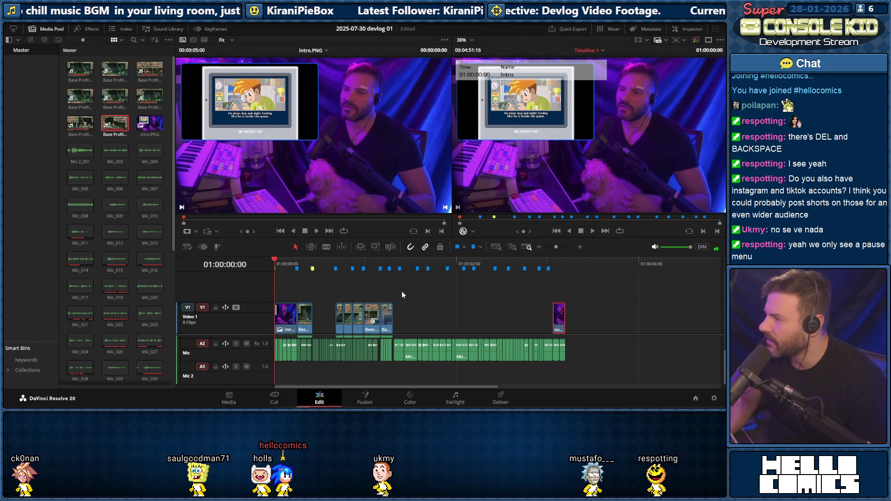
pyautogui.press('space')
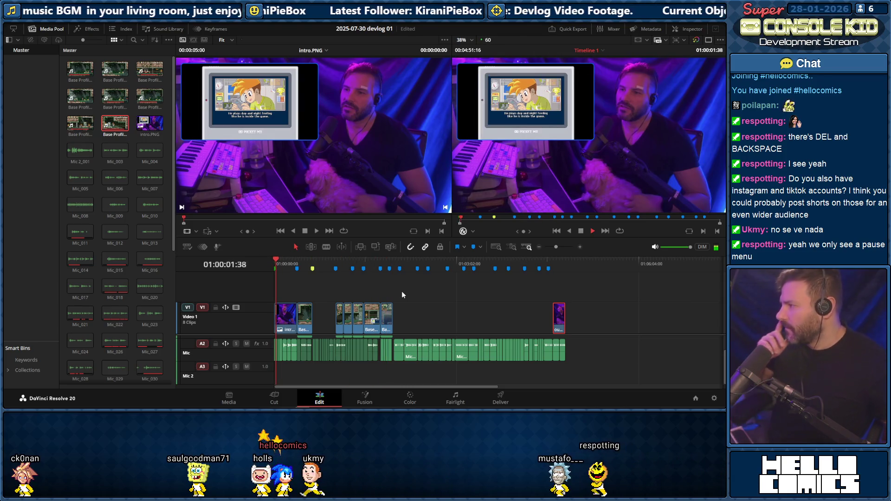